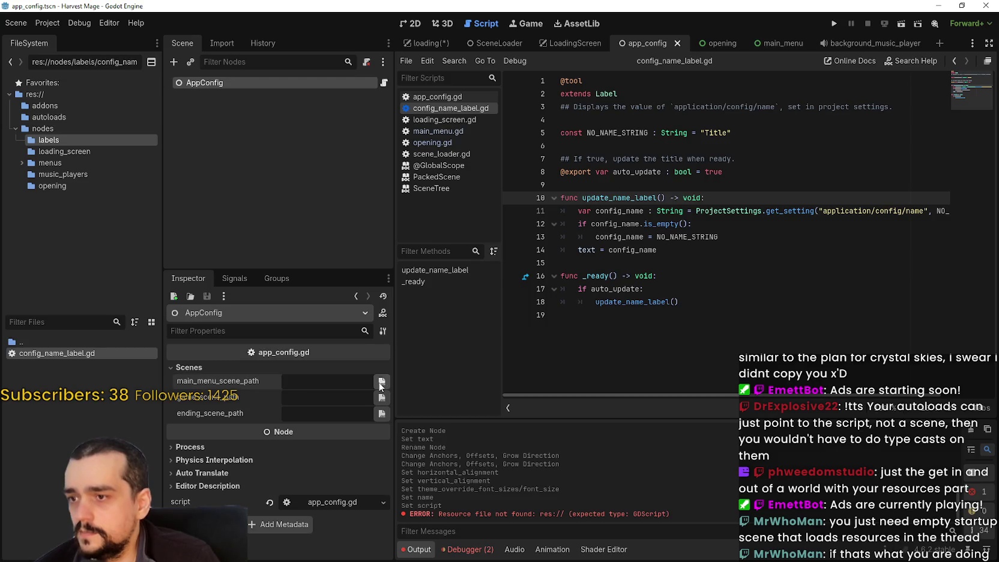
- Set AppConfig's main_menu_scene_path to nodes/menus/main_menu/main_menu.tscn
double_click(445, 175)
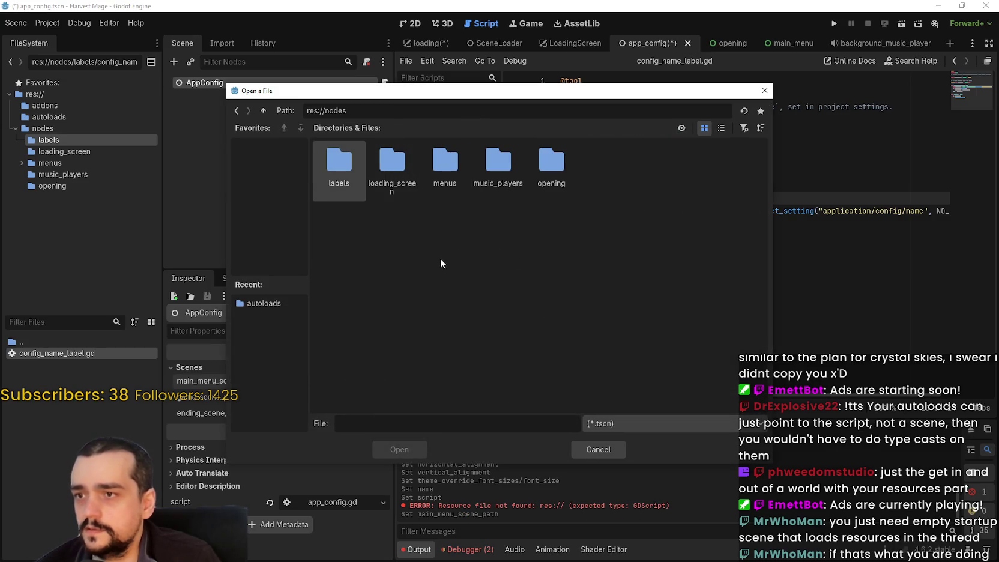
double_click(443, 172)
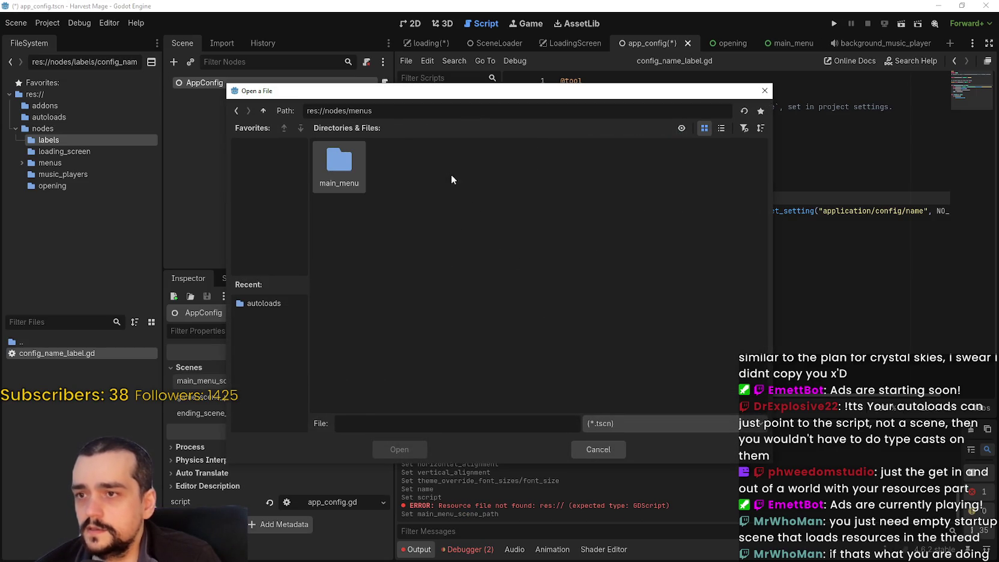
double_click(348, 165)
double_click(351, 171)
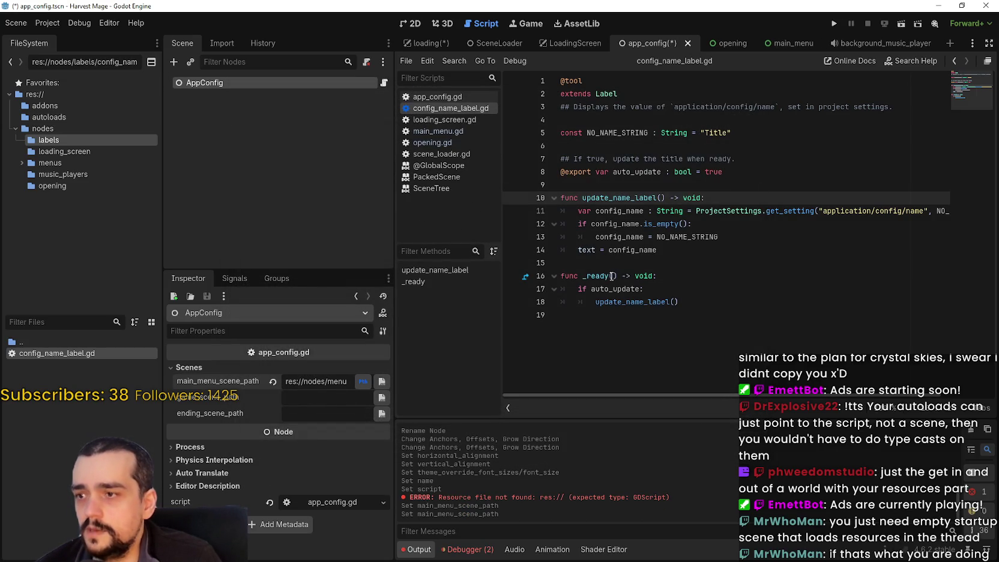
- Save the app_config scene and run the project
key(ctrl+s)
click(717, 158)
click(834, 24)
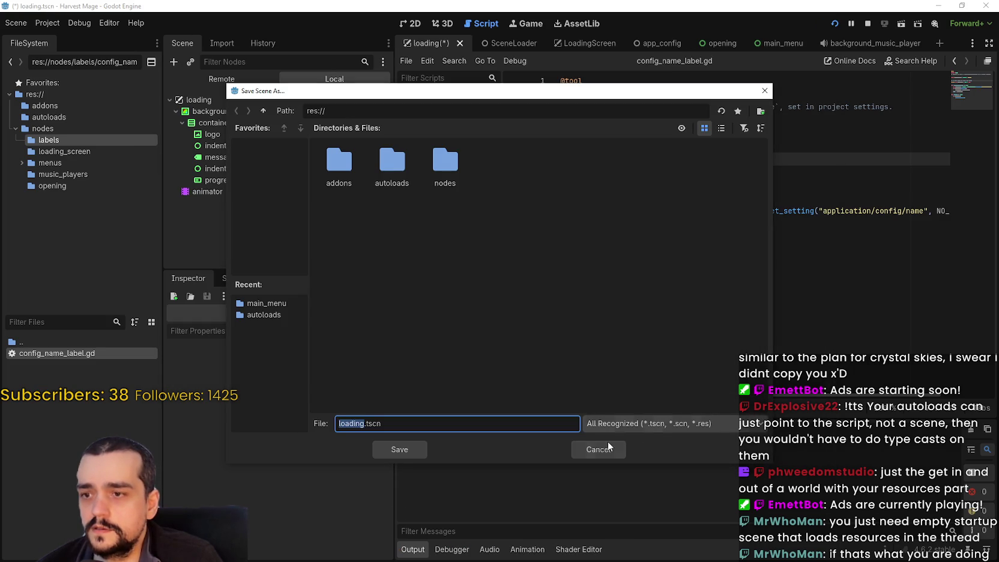
- Launch the game without saving loading.tscn, relaunch it, and dismiss the save error
click(596, 452)
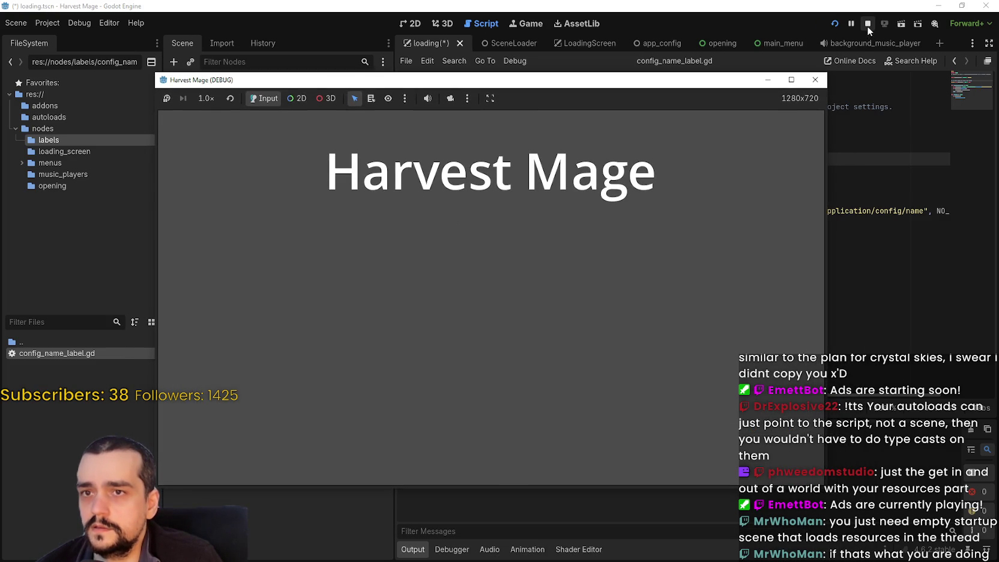
click(867, 23)
click(835, 24)
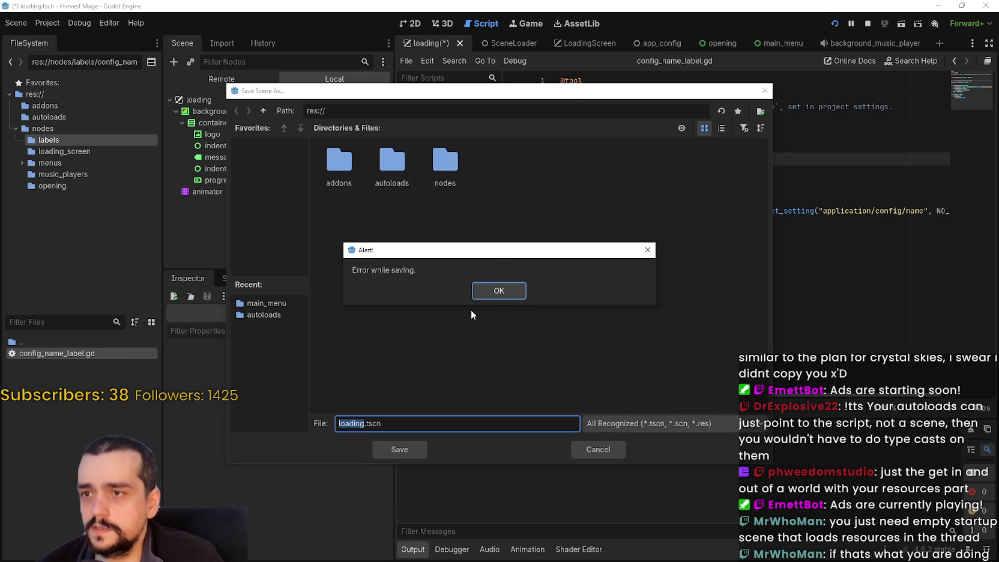
click(511, 290)
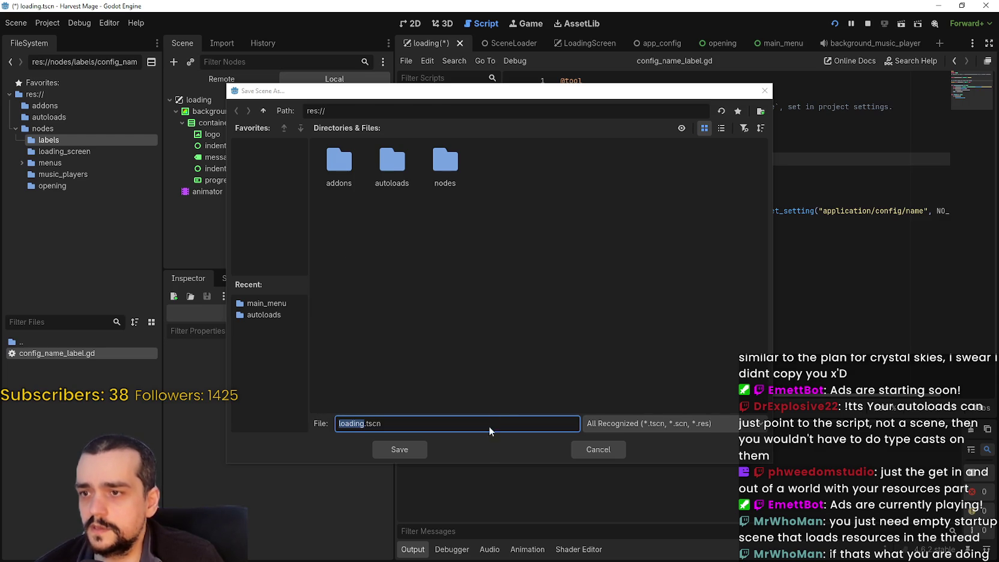
click(588, 450)
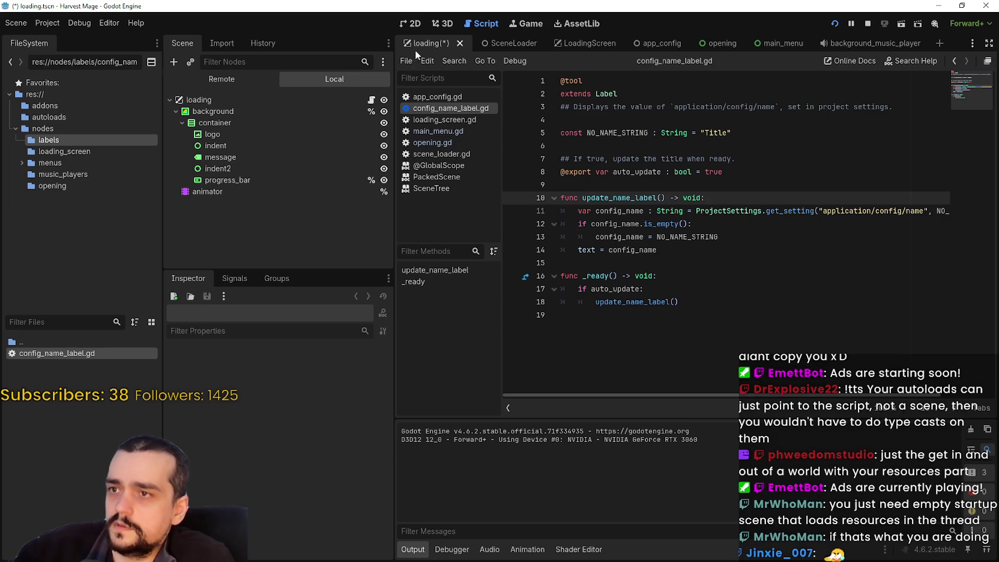
- Close the loading scene tab, discarding its unsaved changes
click(458, 45)
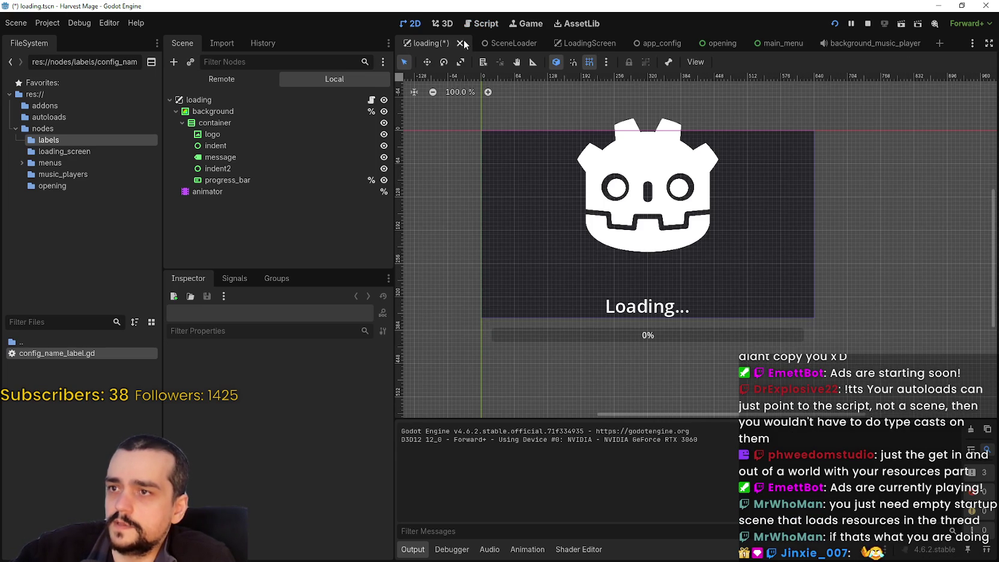
click(565, 314)
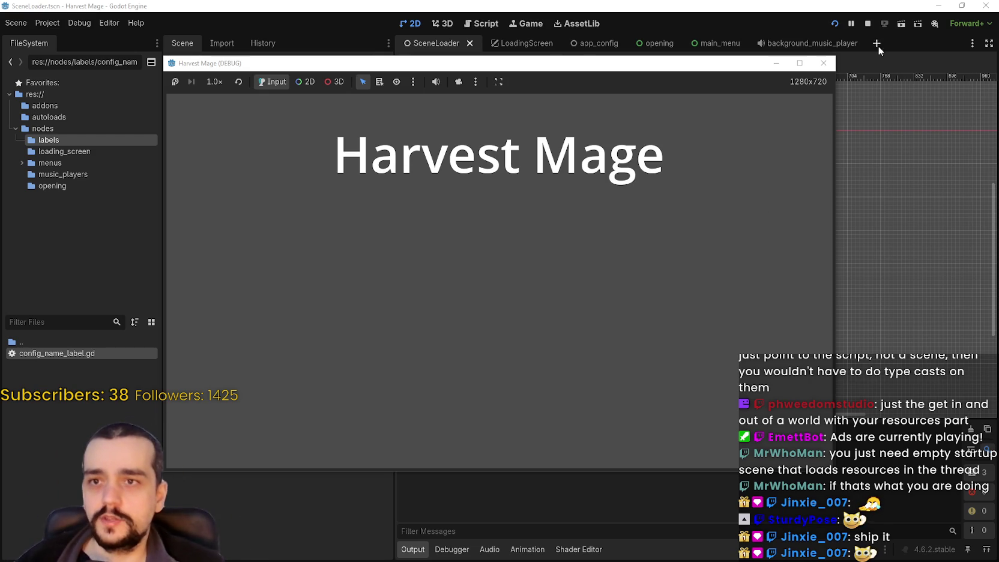
- Show the Debugger's Visual Profiler in a taller panel, then stop the running game
click(450, 557)
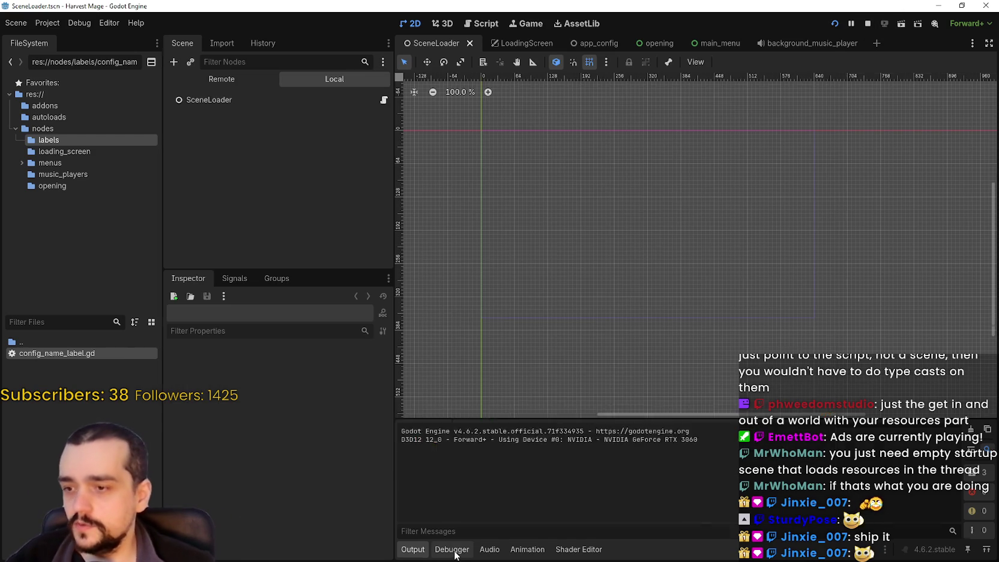
click(514, 419)
click(606, 419)
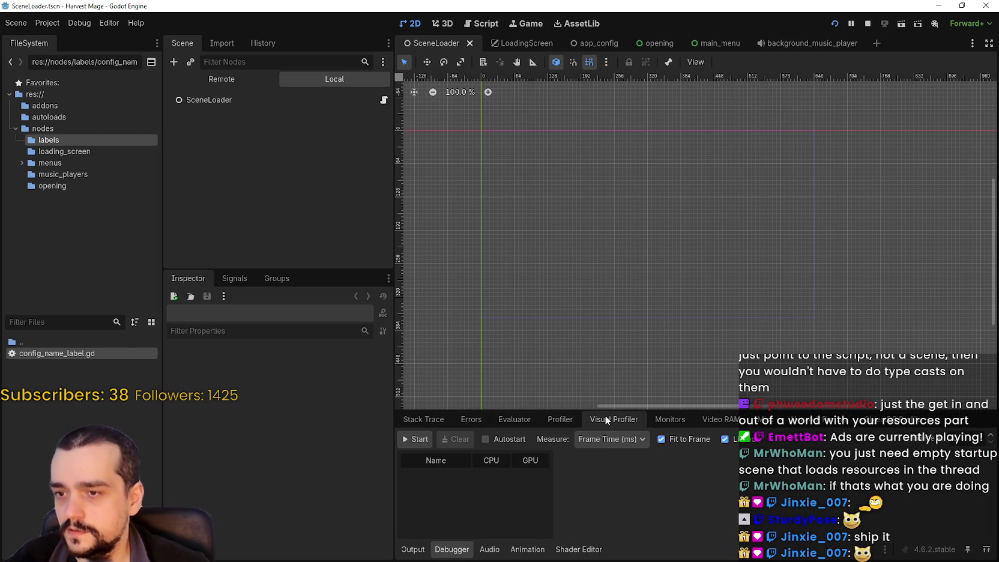
drag(696, 406, 648, 262)
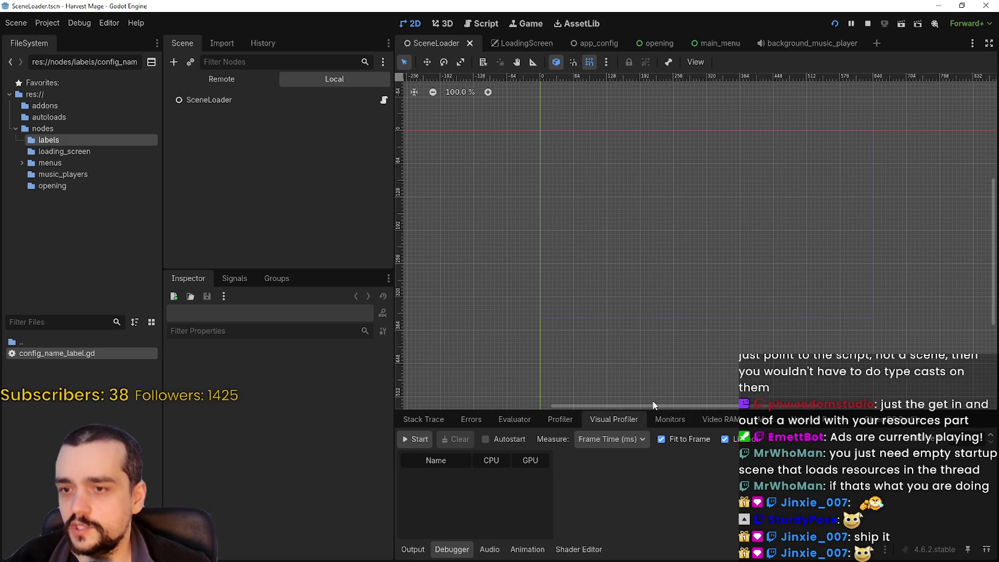
drag(653, 412, 649, 274)
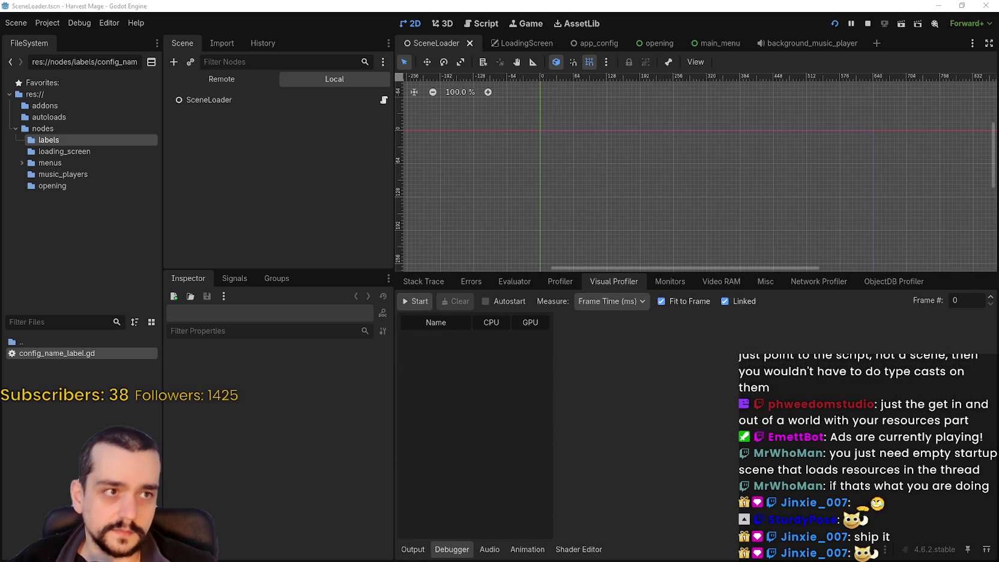
scroll(619, 234, down, 1)
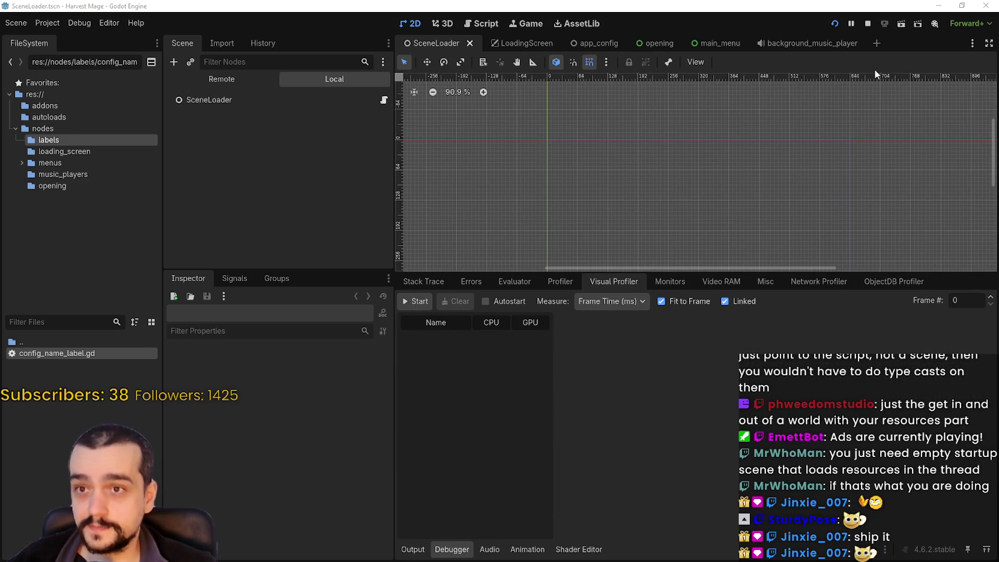
click(868, 23)
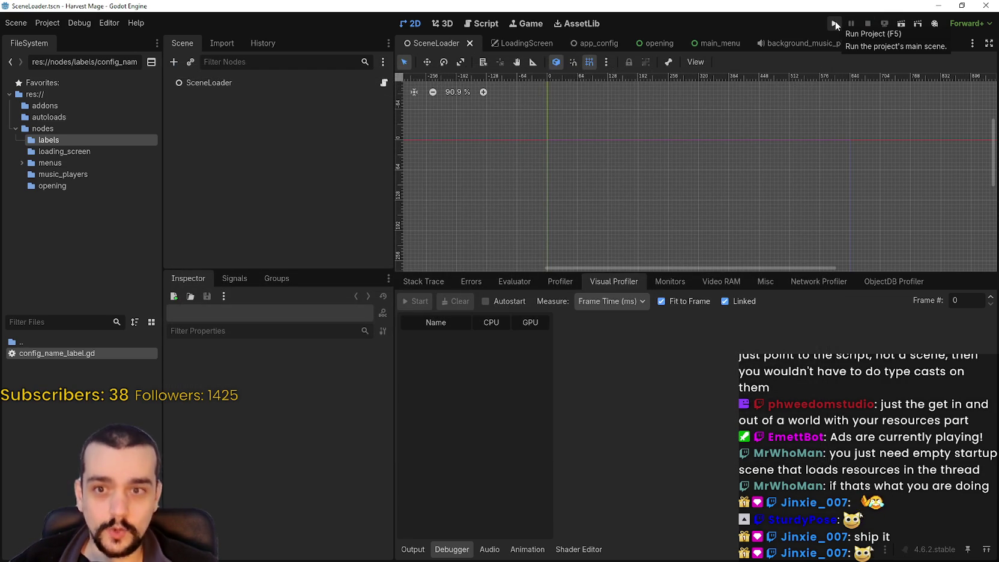
- Relaunch the game and expand MainMenu in the Remote scene tree
click(835, 21)
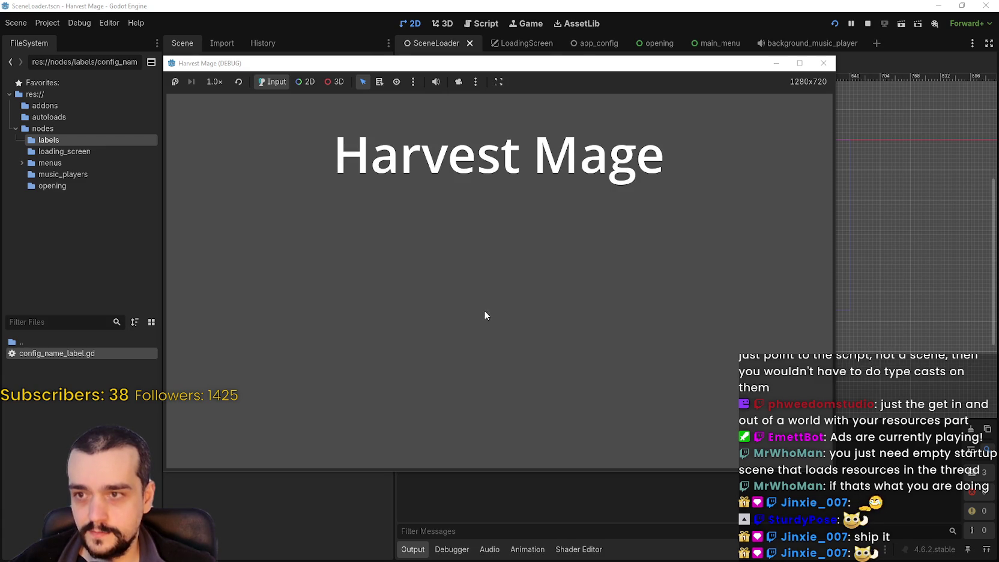
click(867, 23)
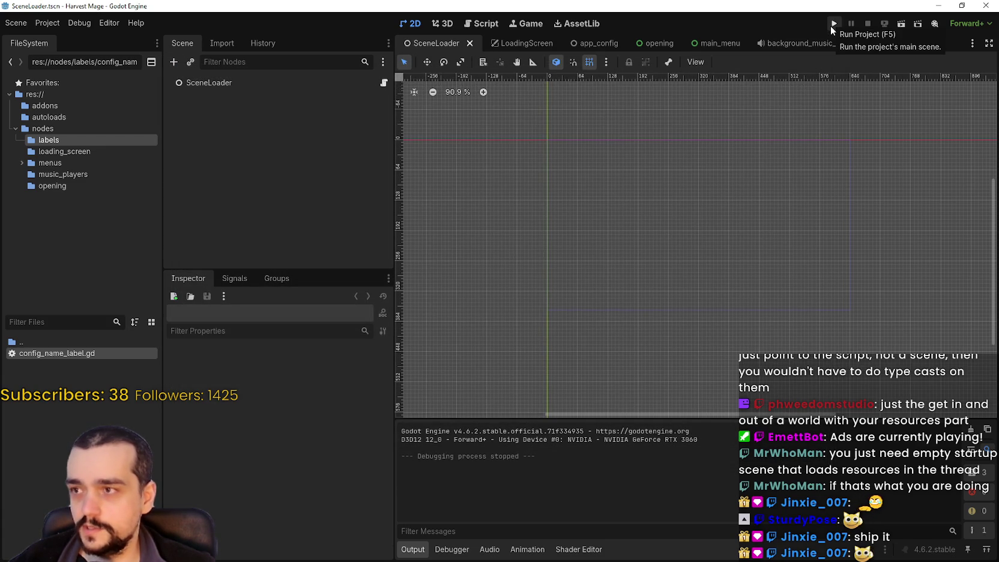
click(834, 24)
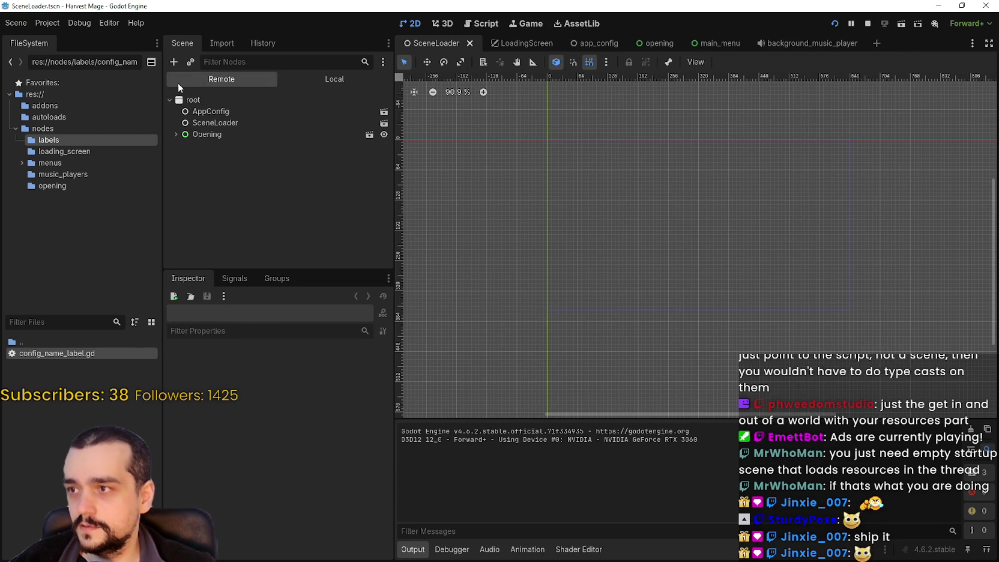
click(175, 134)
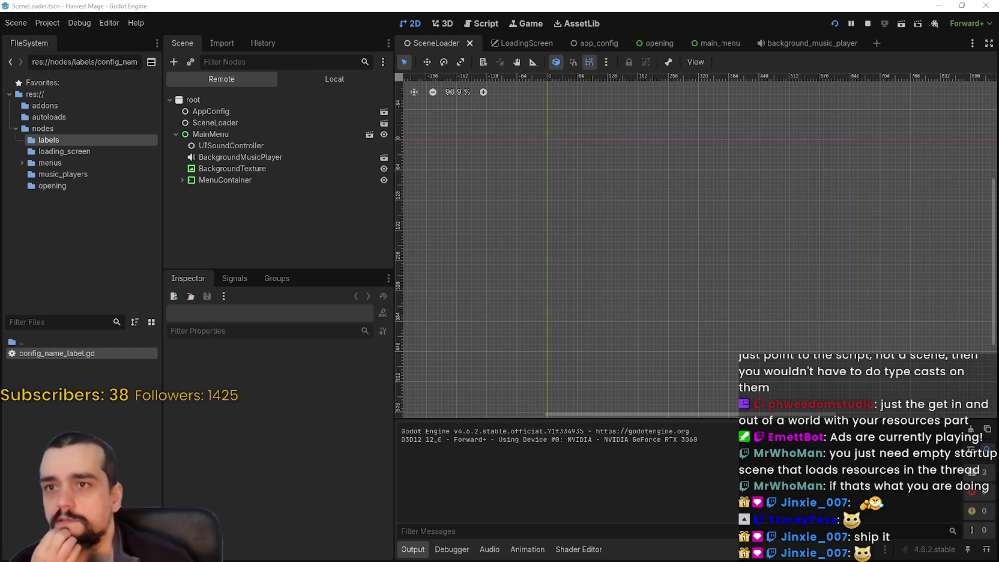
- Stop the running Harvest Mage game
click(869, 23)
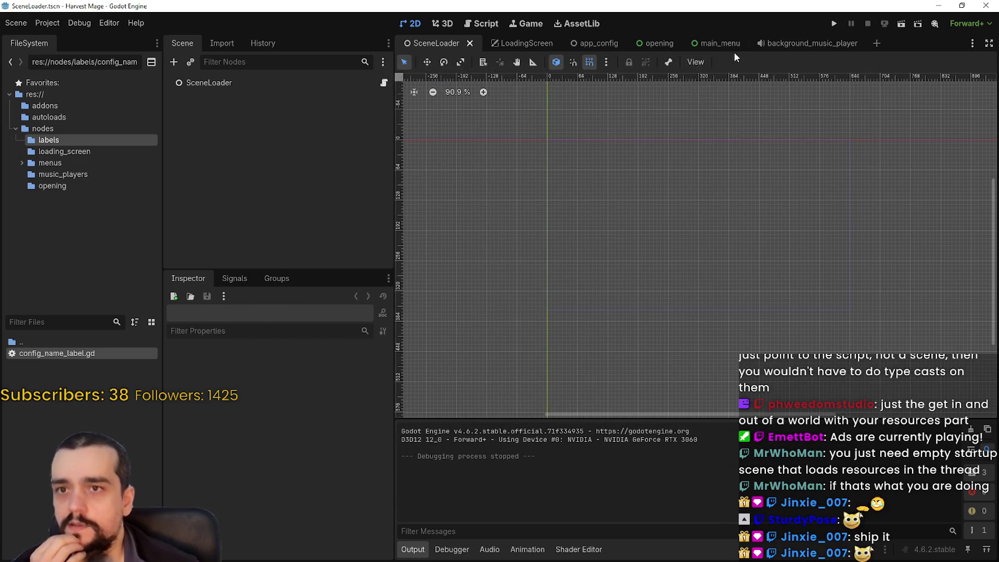
- Open the opening scene, select the Opening root node, and expand its empty images array
click(643, 44)
click(239, 107)
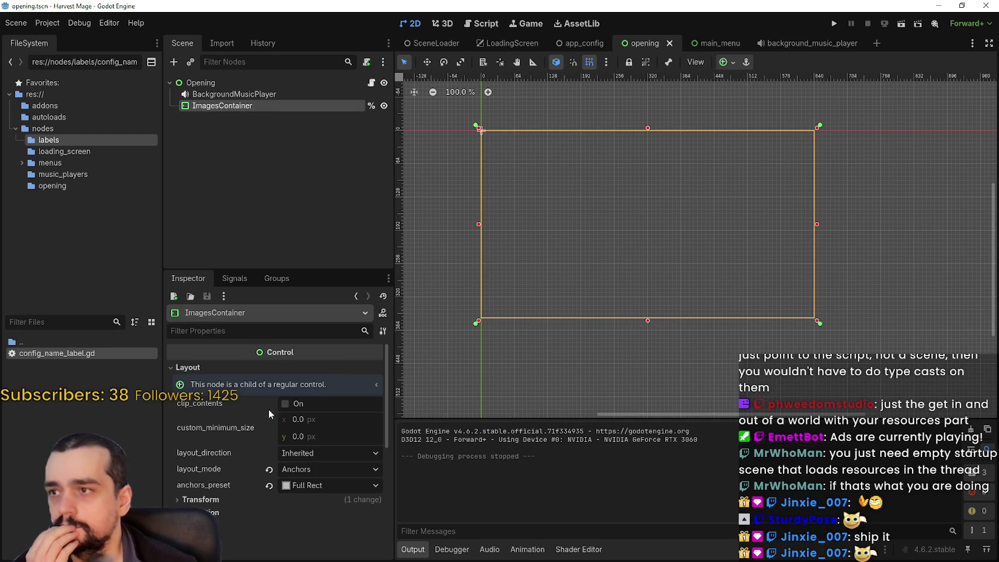
click(201, 82)
click(340, 387)
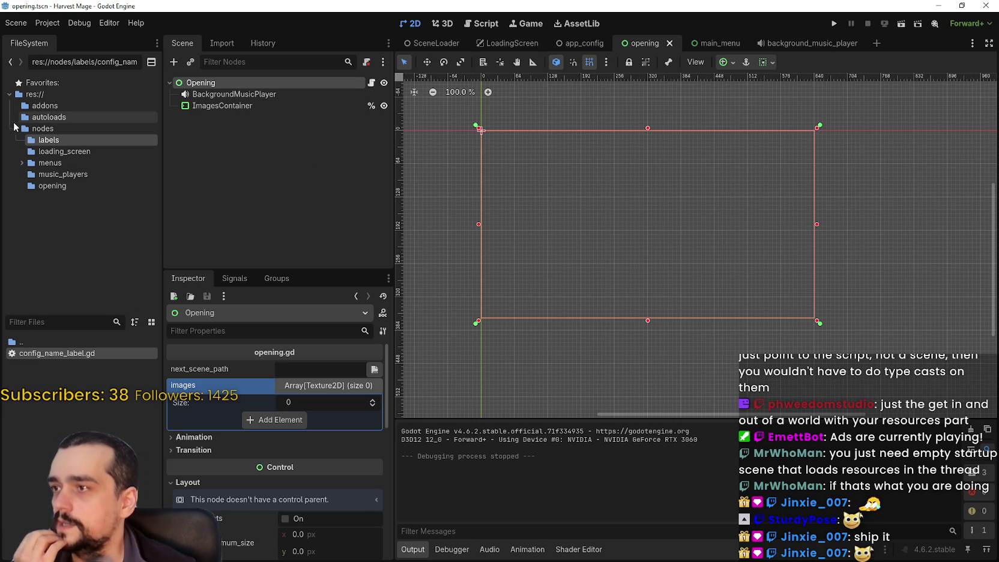
right_click(38, 95)
- Create a folder named 'assets' under res:// and open it
mouse_move(67, 108)
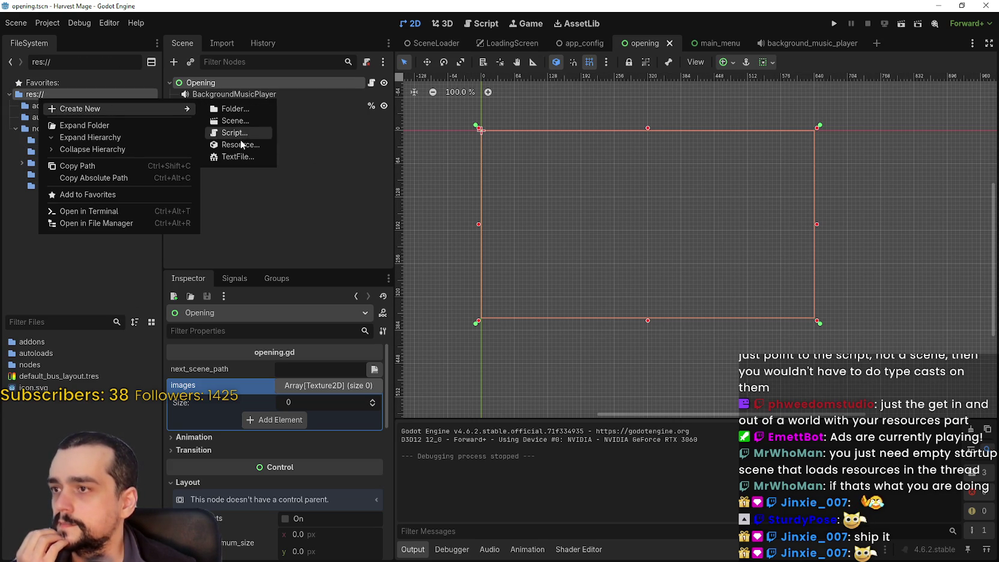
click(232, 110)
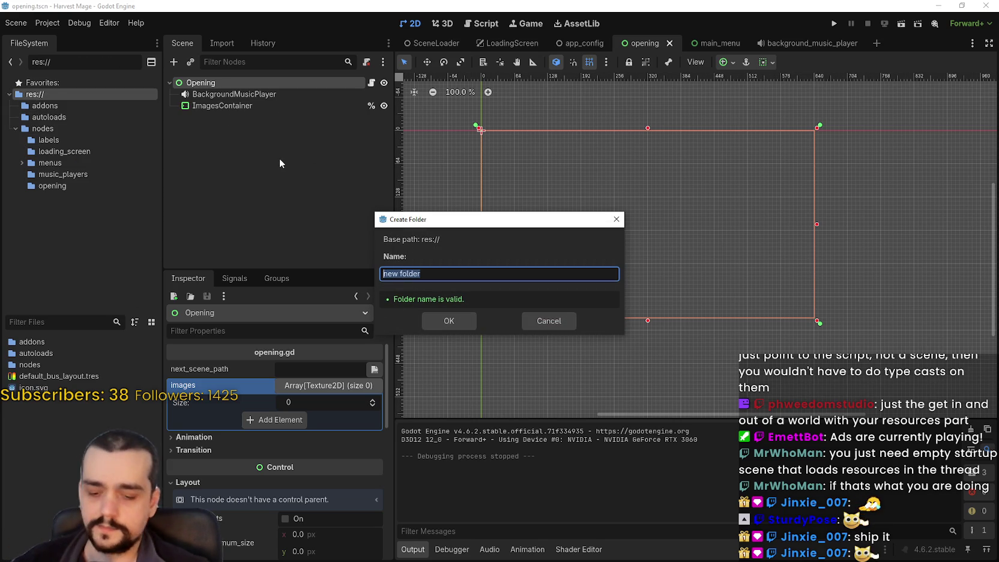
text(assets)
click(453, 320)
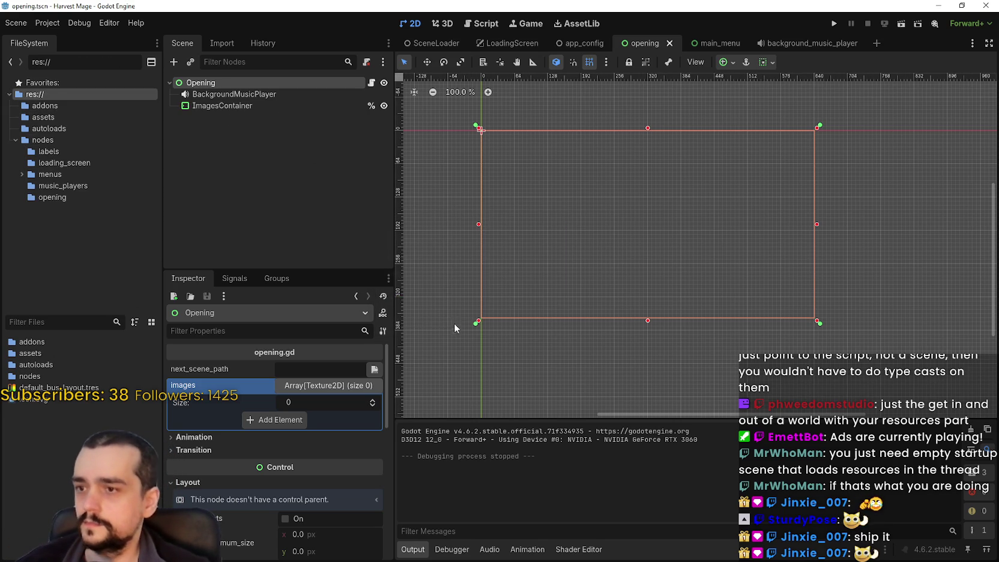
click(55, 117)
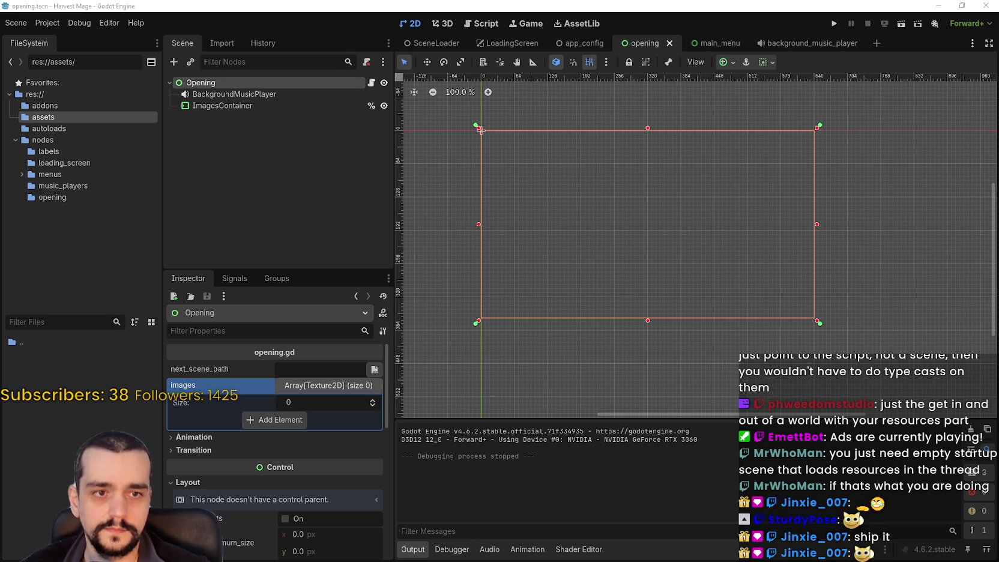
- Import logo_vertical_color_dark.png into assets and add it to Opening's images array
drag(22, 412, 56, 406)
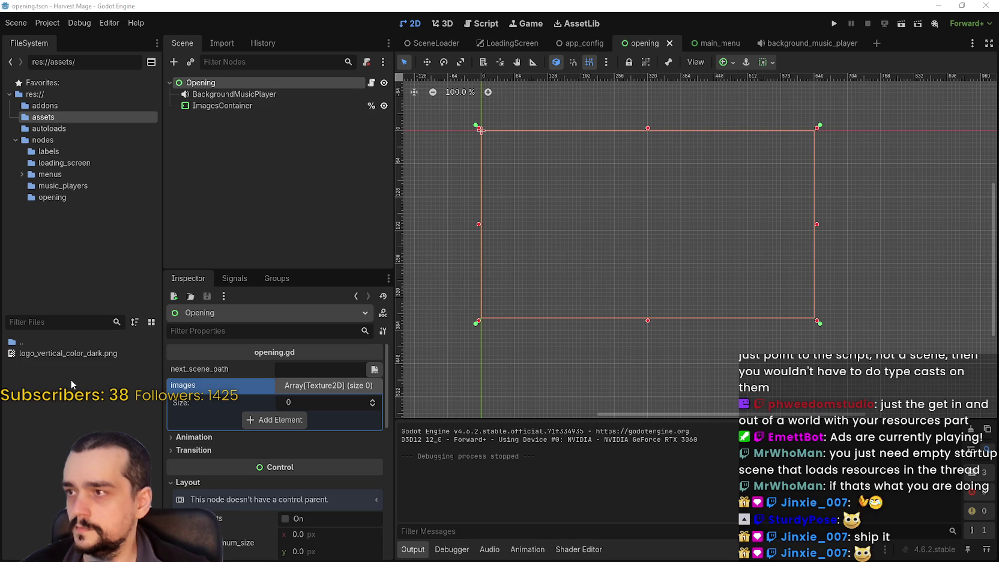
click(68, 353)
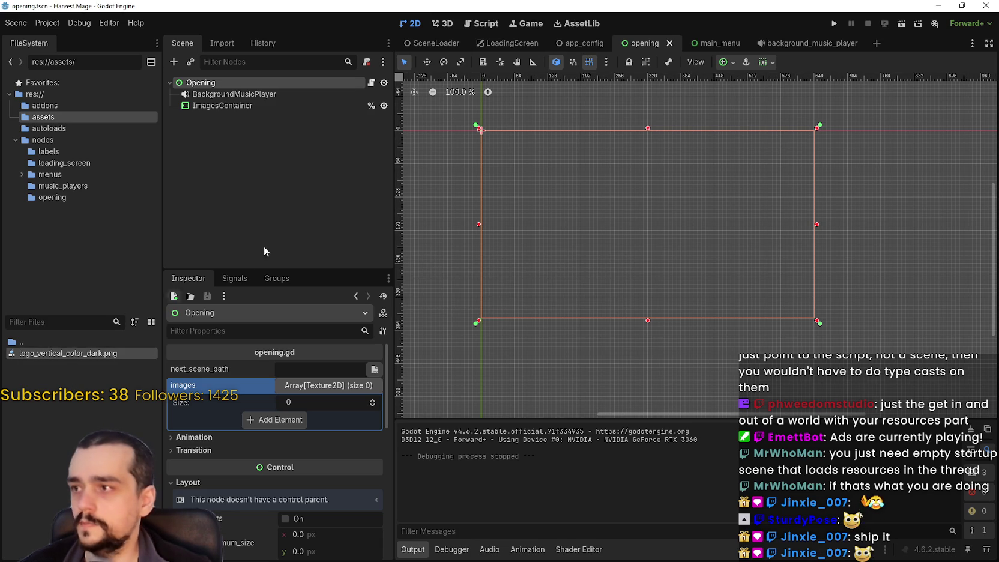
mouse_move(60, 353)
mouse_down()
mouse_move(297, 397)
mouse_move(300, 424)
mouse_move(287, 400)
mouse_move(295, 425)
mouse_up()
mouse_move(324, 435)
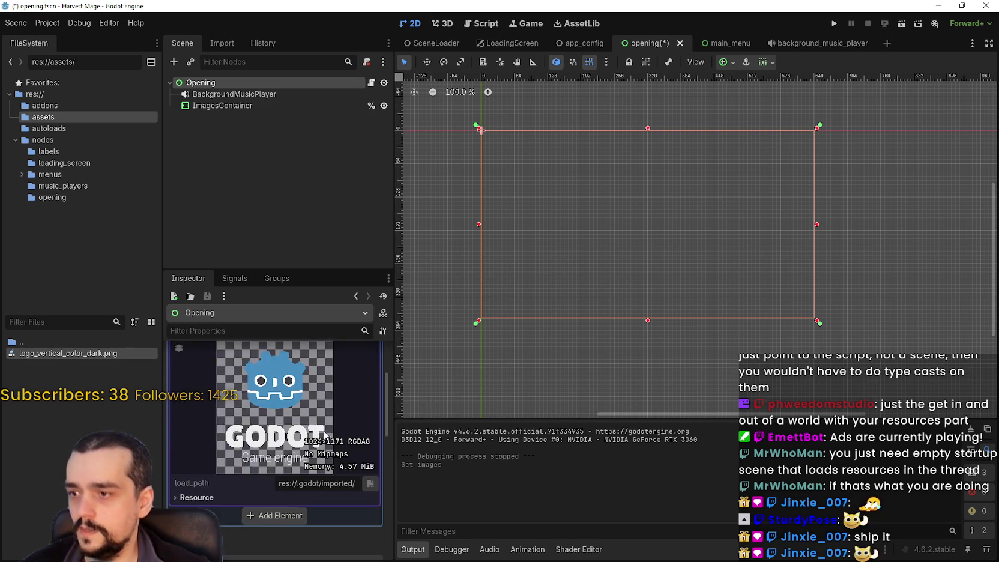
- Save the opening scene and run the project
key(ctrl+s)
scroll(623, 90, down, 2)
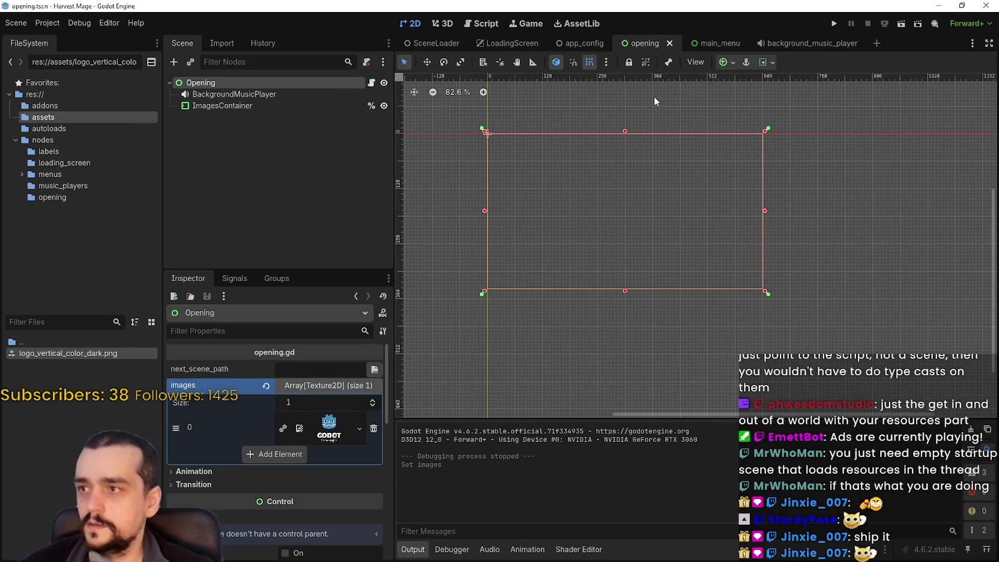
click(834, 24)
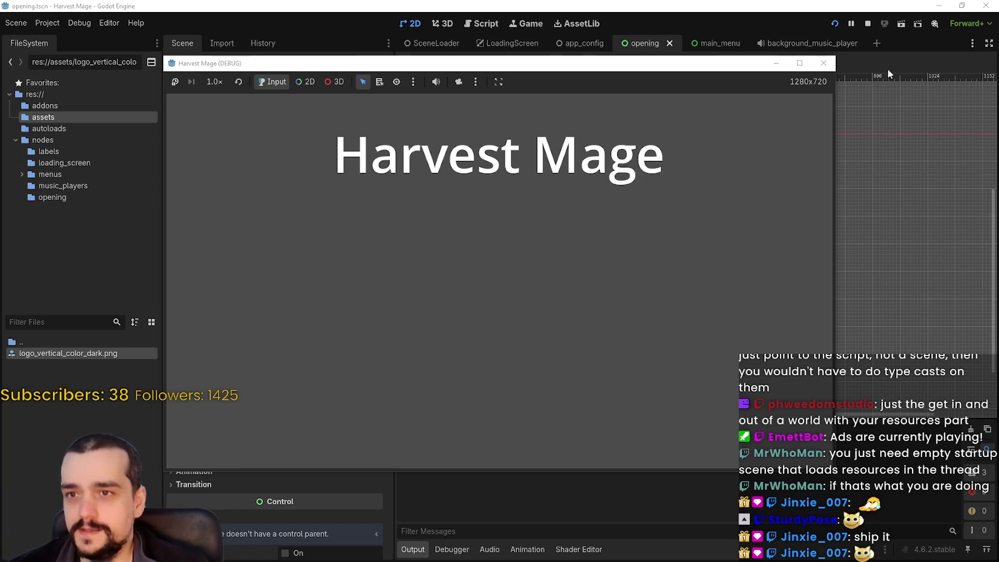
- Restart the game and set the embedded view to Stretch to Fit, then Keep Aspect Ratio
click(867, 23)
key(F5)
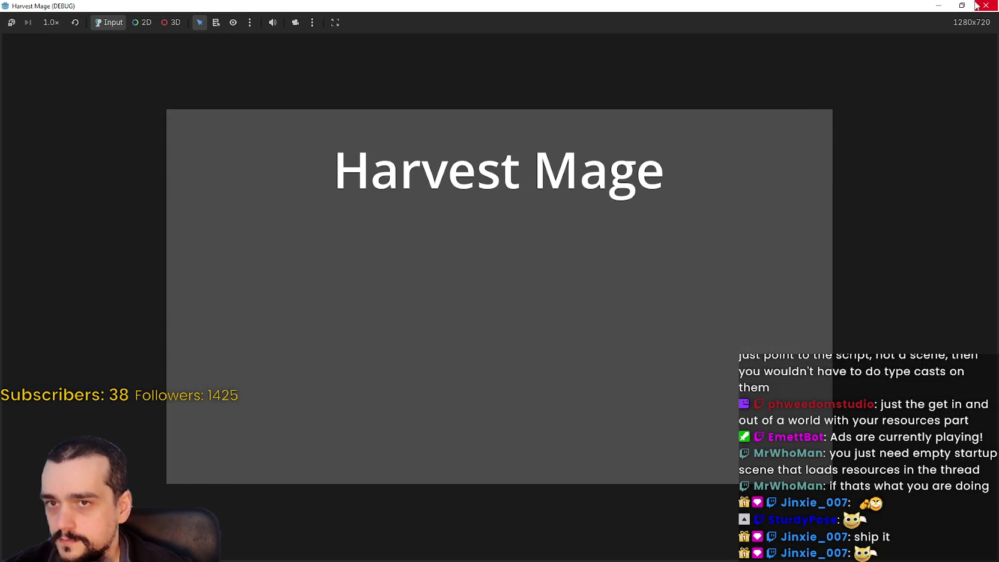
click(335, 22)
click(316, 28)
click(316, 27)
click(334, 23)
click(336, 24)
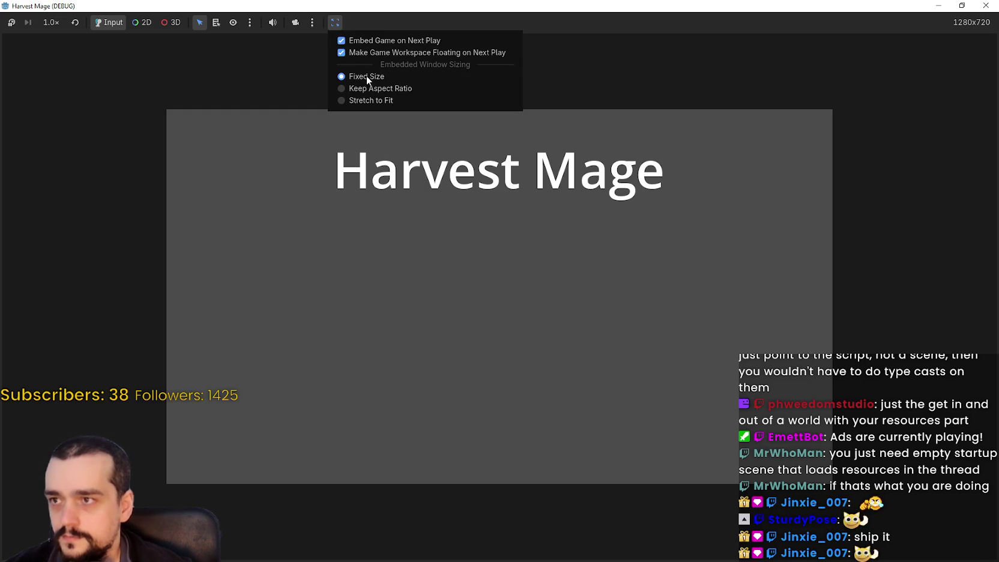
click(372, 99)
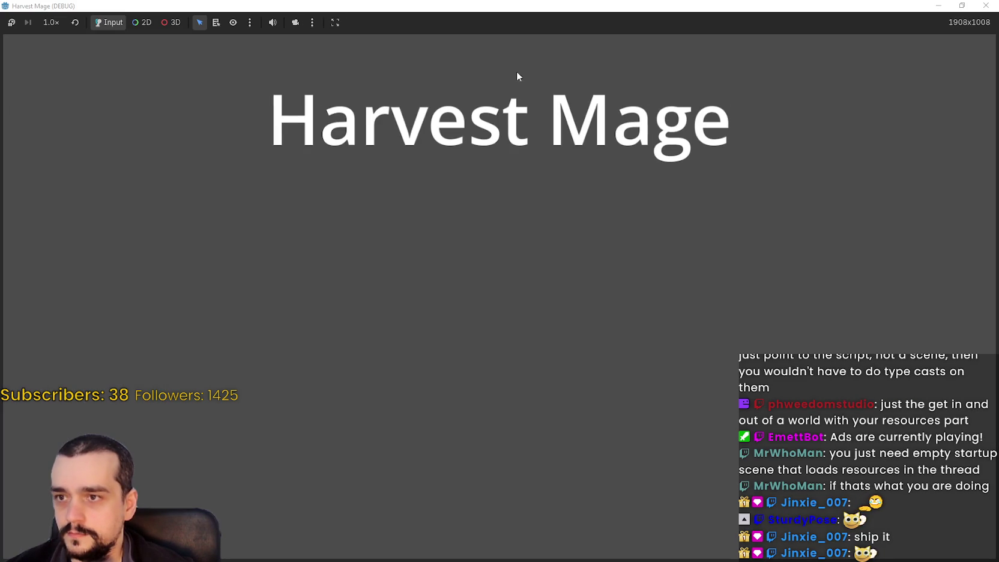
click(334, 23)
click(369, 87)
- Restore the game to a floating window, restart it, then stop it
click(335, 22)
click(359, 92)
click(962, 6)
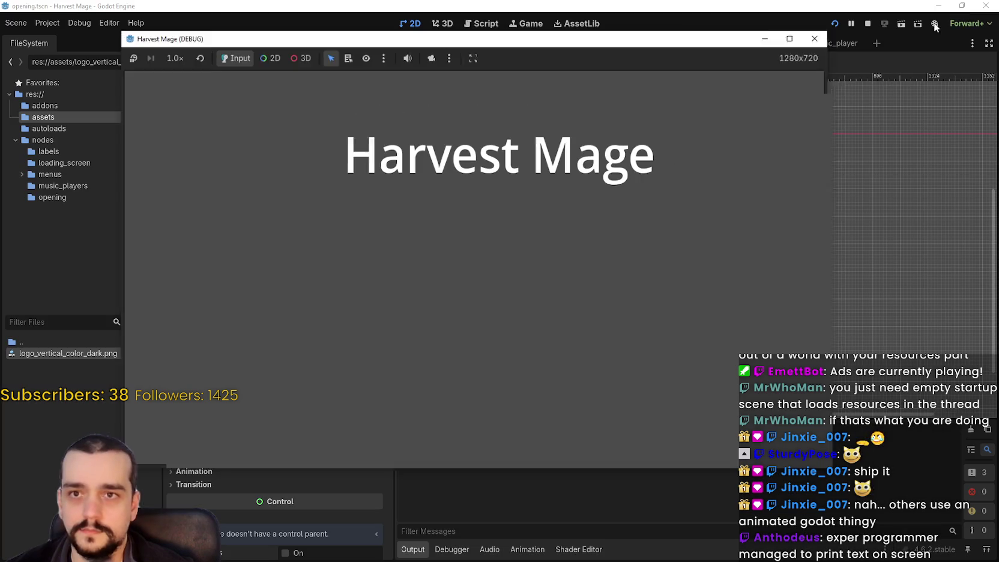
click(833, 23)
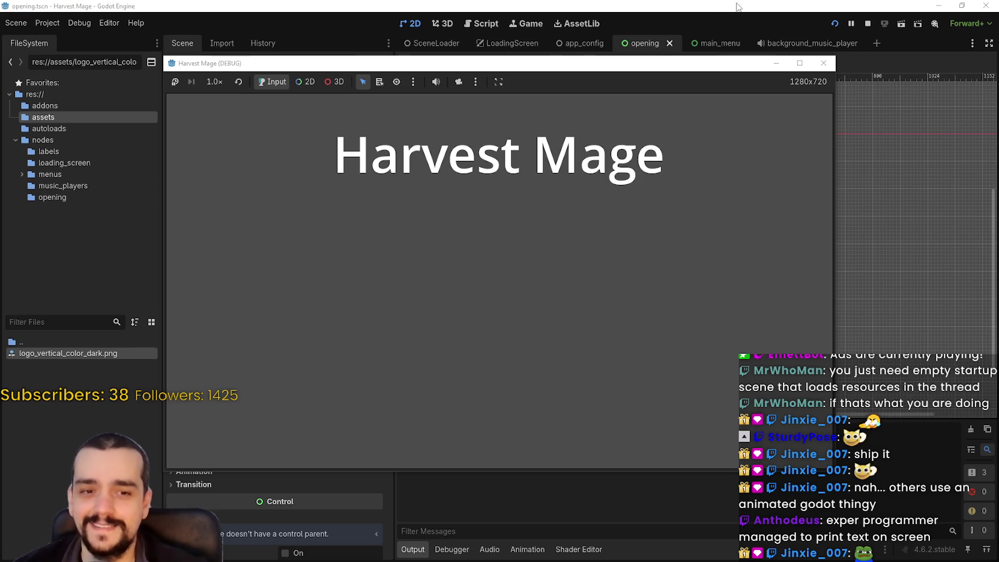
click(867, 24)
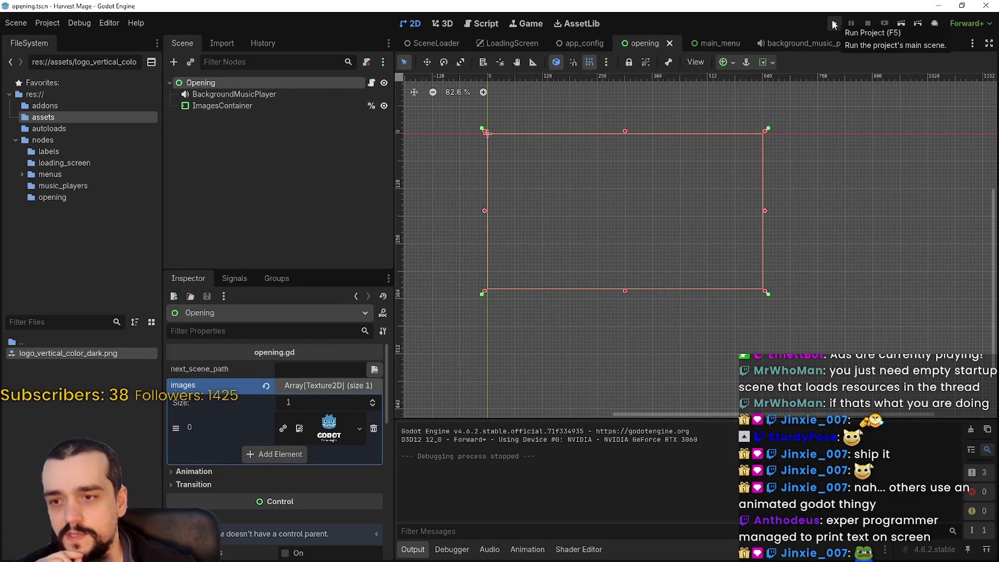
click(834, 25)
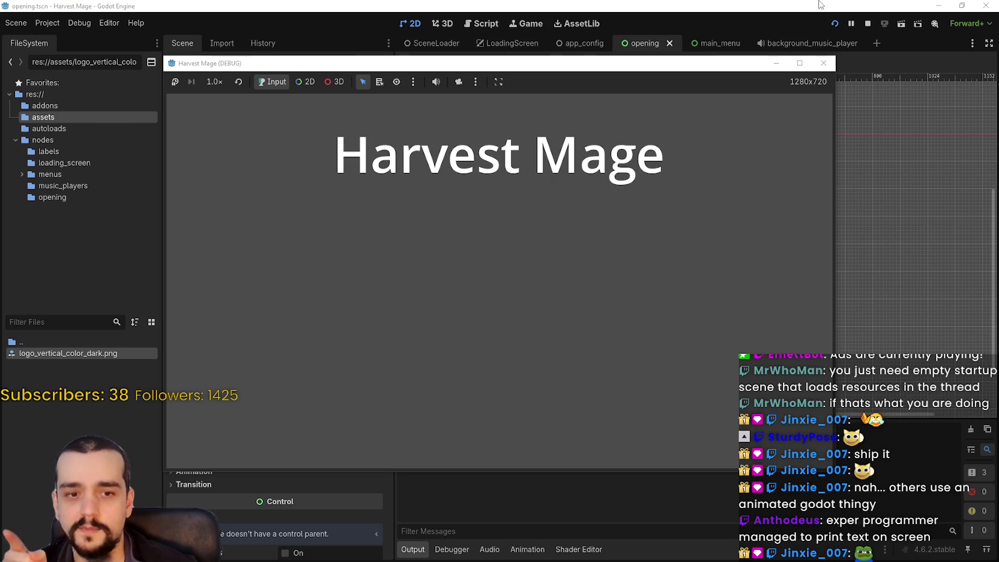
click(866, 24)
click(834, 24)
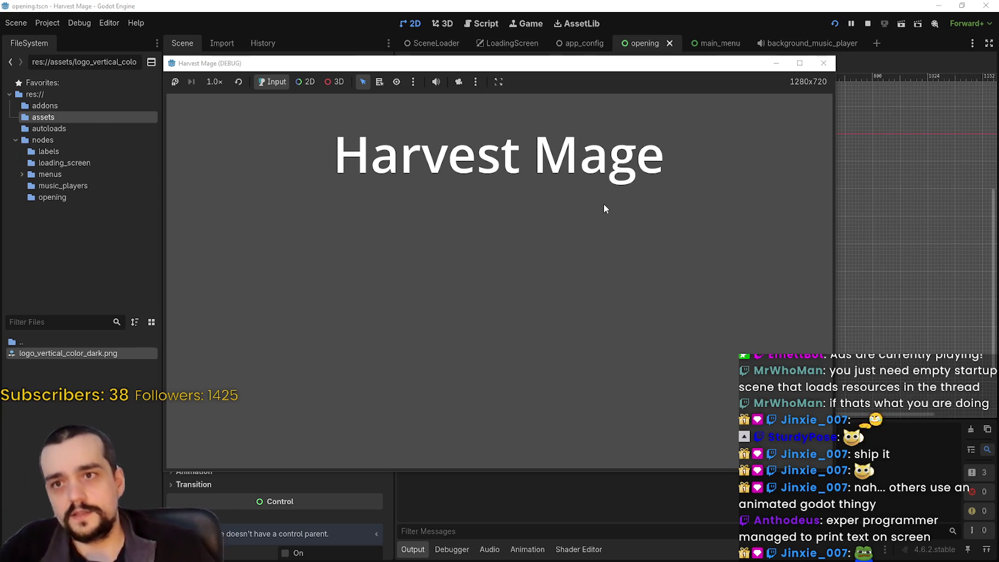
click(868, 23)
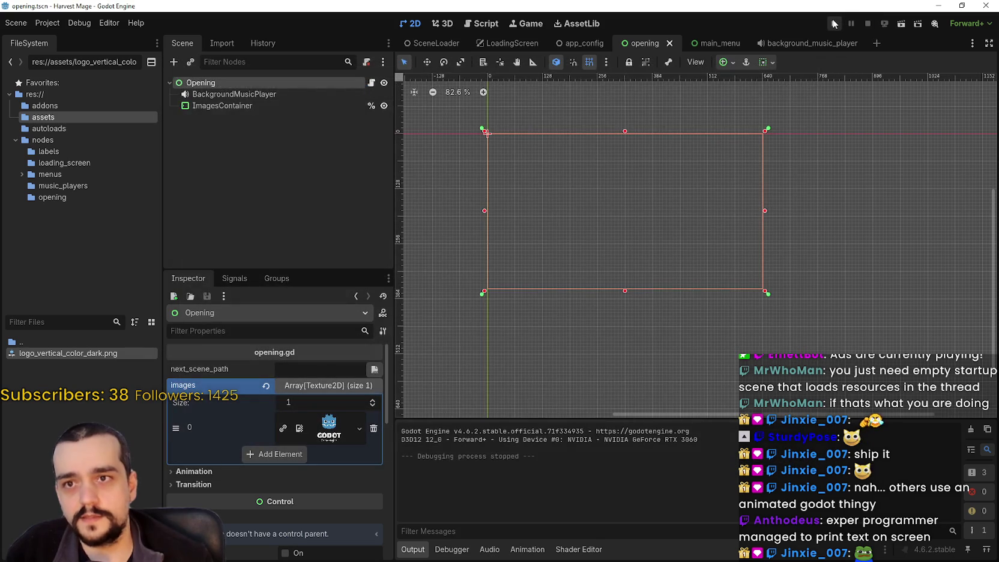
click(833, 21)
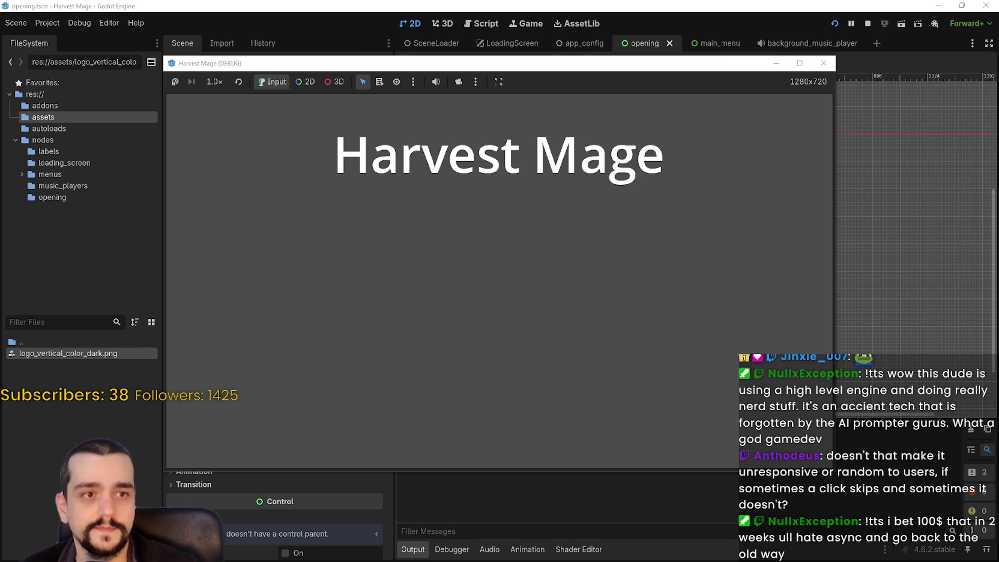
click(868, 23)
click(835, 23)
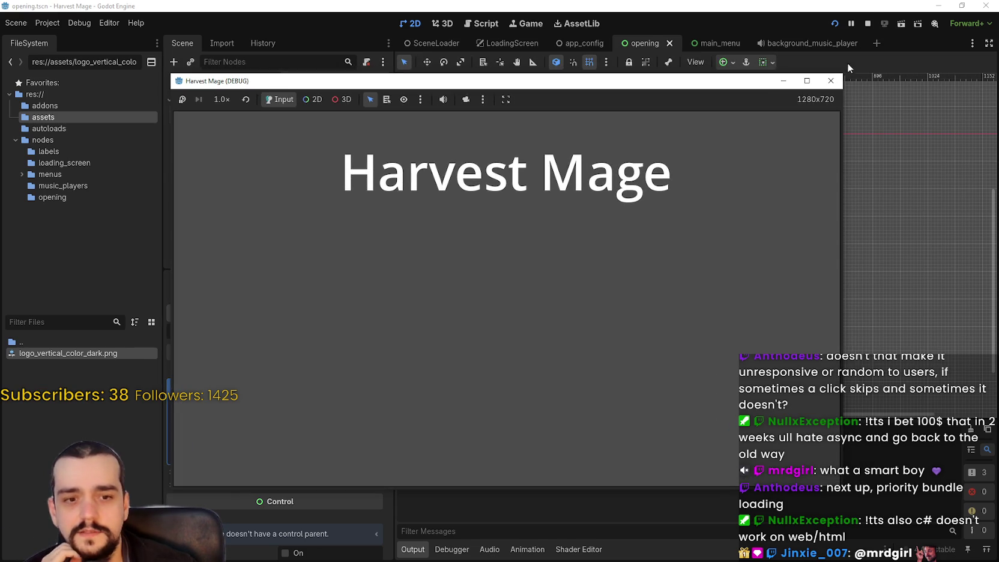
click(865, 25)
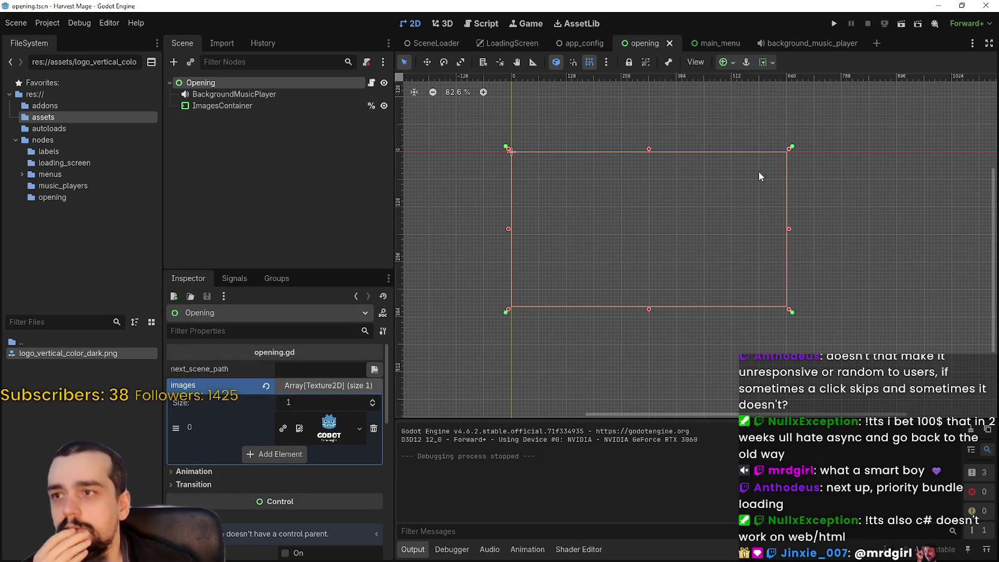
- Bring up the main_menu scene and zoom its 2D canvas, then move to the LoadingScreen scene
click(701, 43)
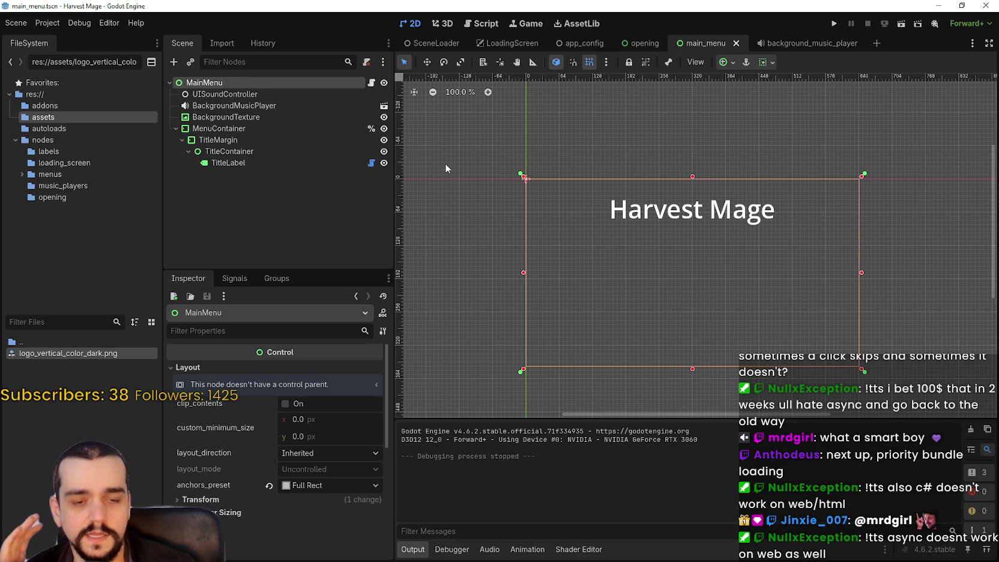
scroll(554, 191, down, 2)
scroll(705, 241, up, 3)
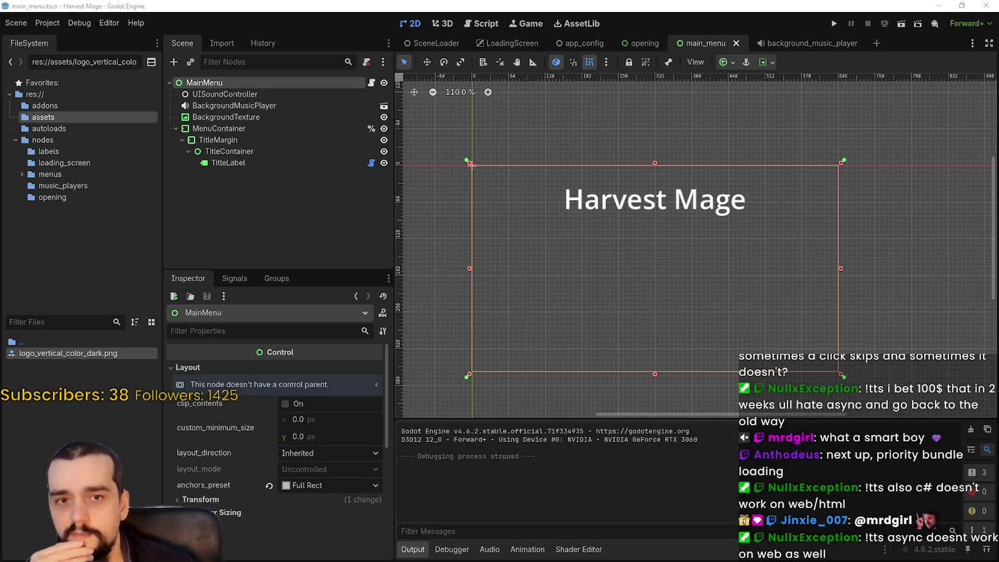
scroll(741, 169, down, 2)
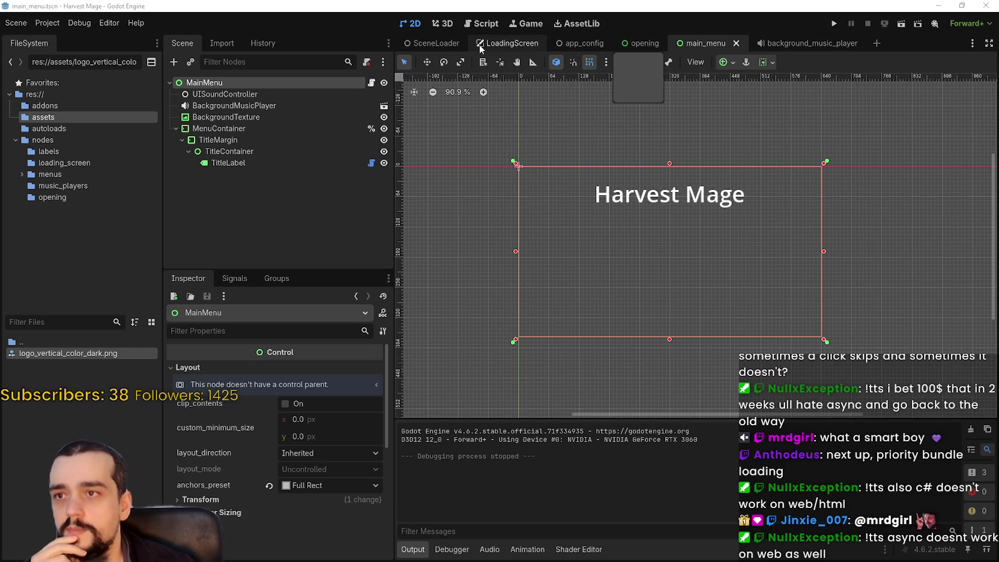
click(508, 44)
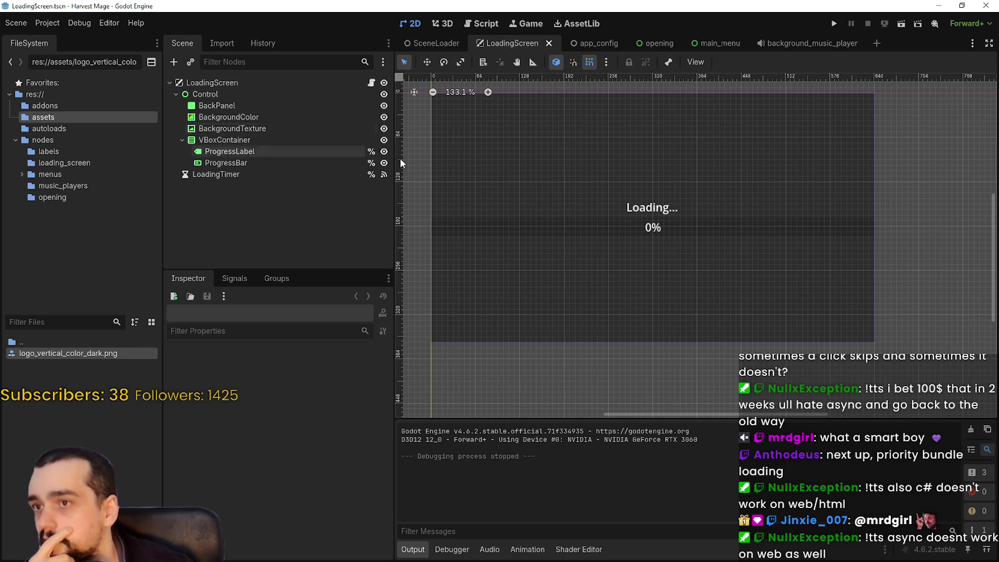
scroll(645, 215, down, 2)
scroll(649, 213, up, 2)
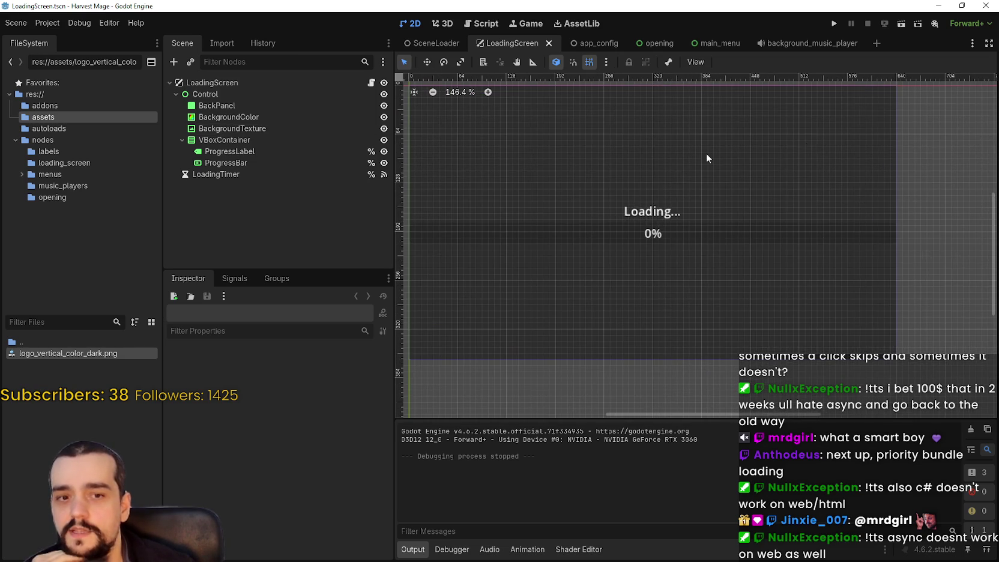
scroll(646, 216, down, 2)
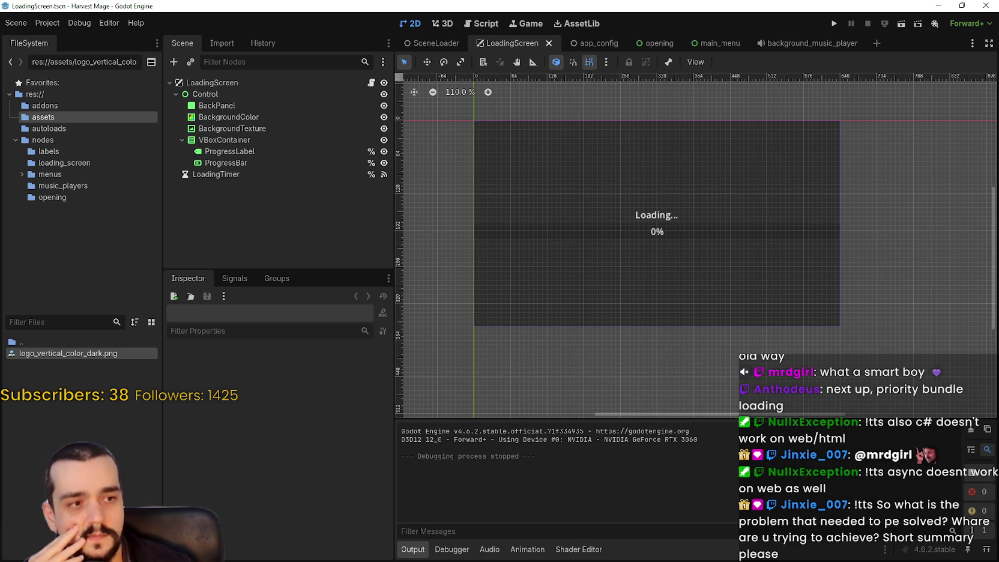
click(831, 23)
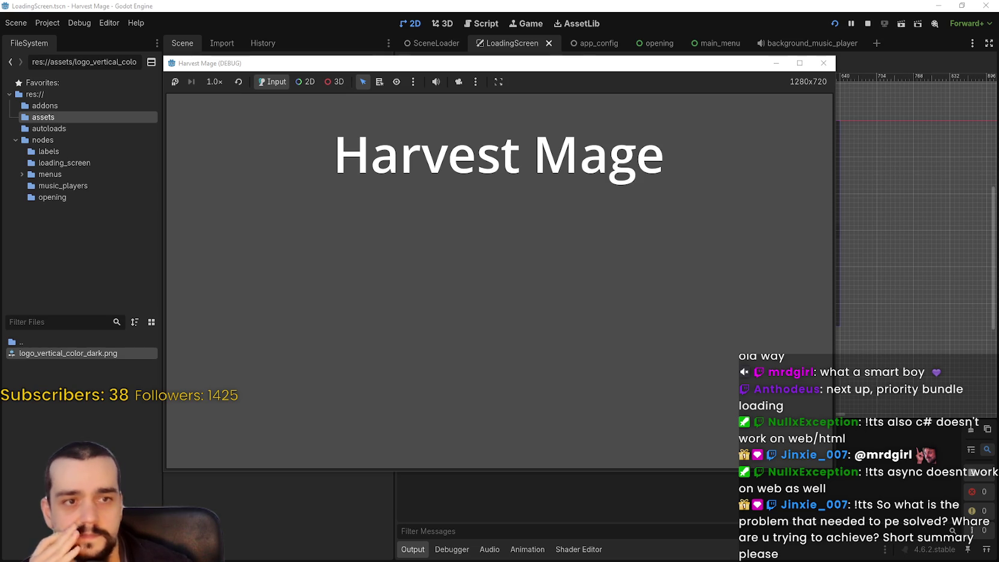
click(868, 24)
scroll(599, 228, up, 2)
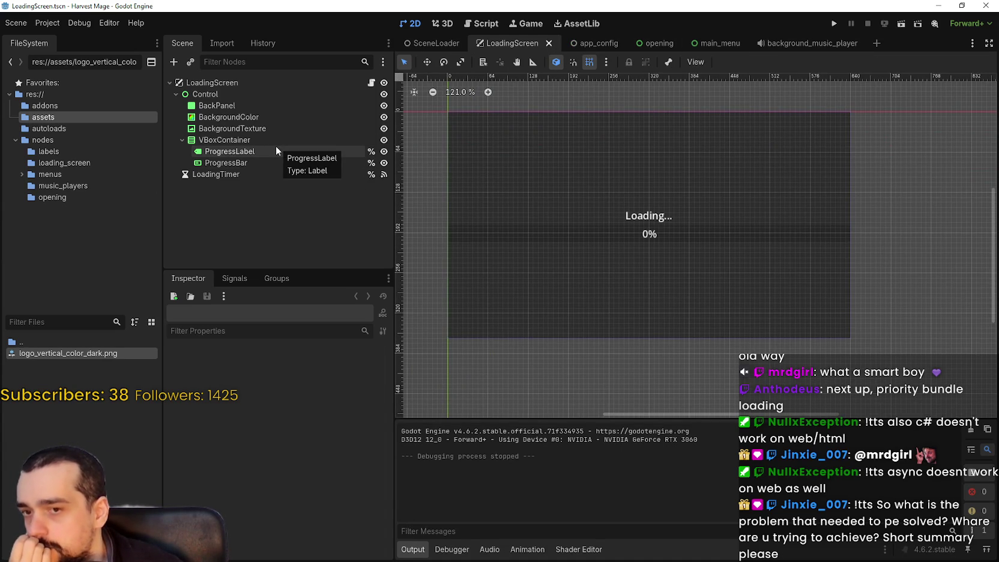
scroll(691, 243, down, 1)
scroll(691, 243, up, 2)
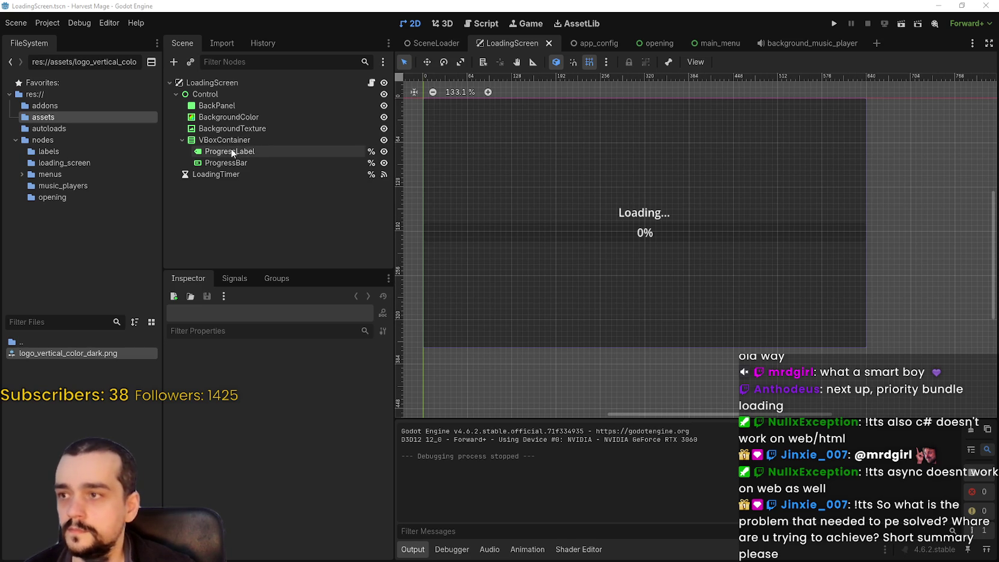
click(705, 41)
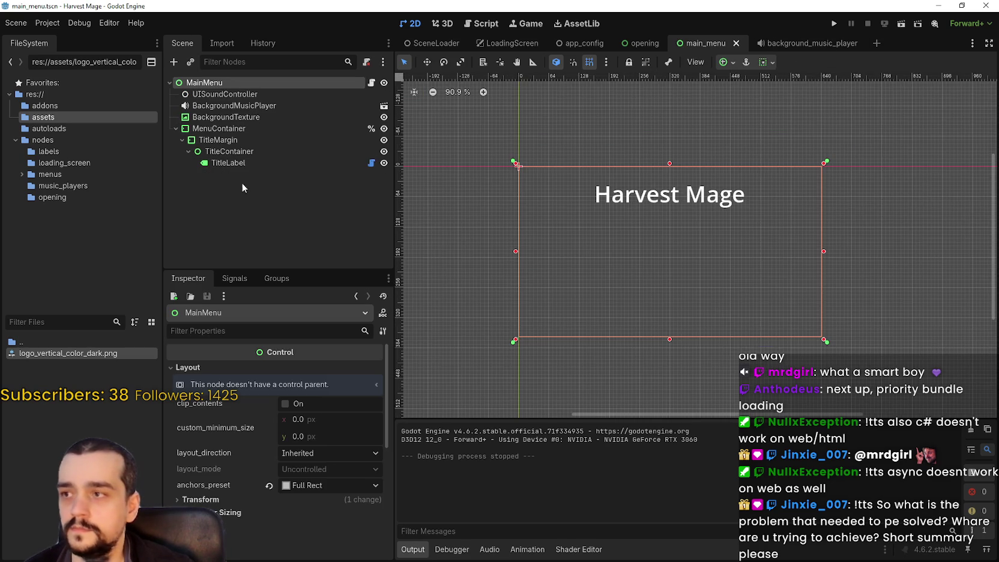
- Select MenuContainer, collapse the TitleMargin branch, and bring up MenuContainer's node actions
click(251, 128)
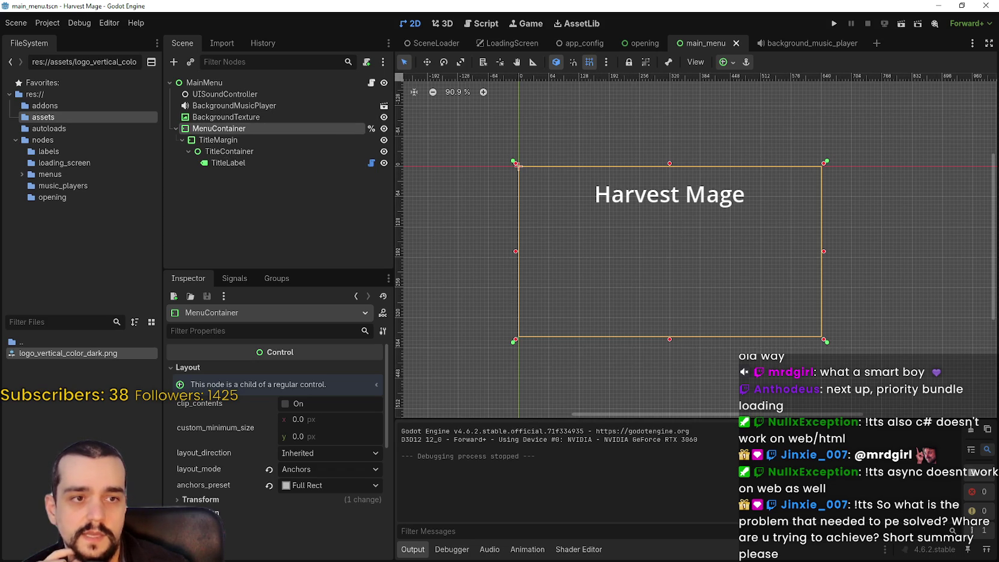
right_click(201, 84)
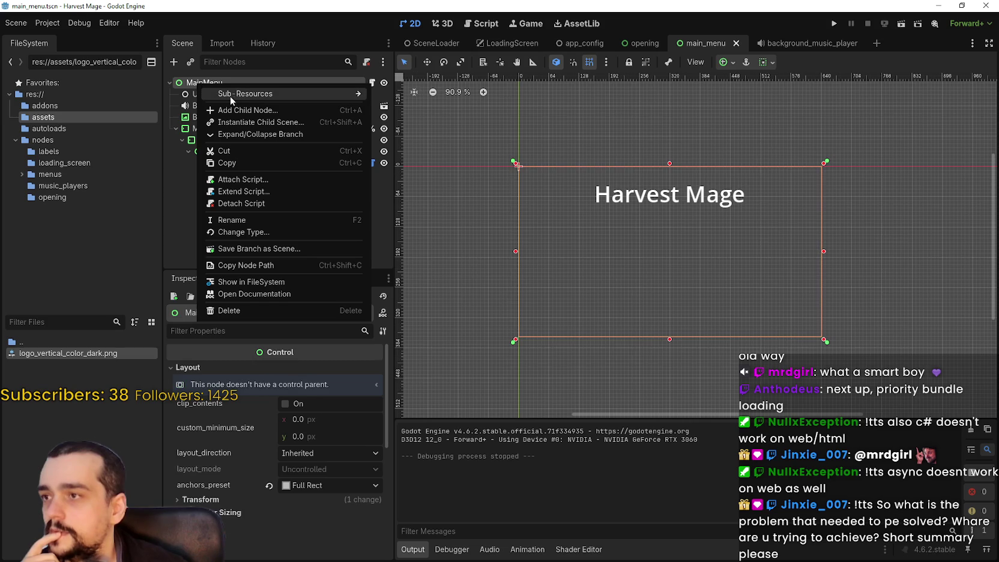
click(213, 130)
click(214, 130)
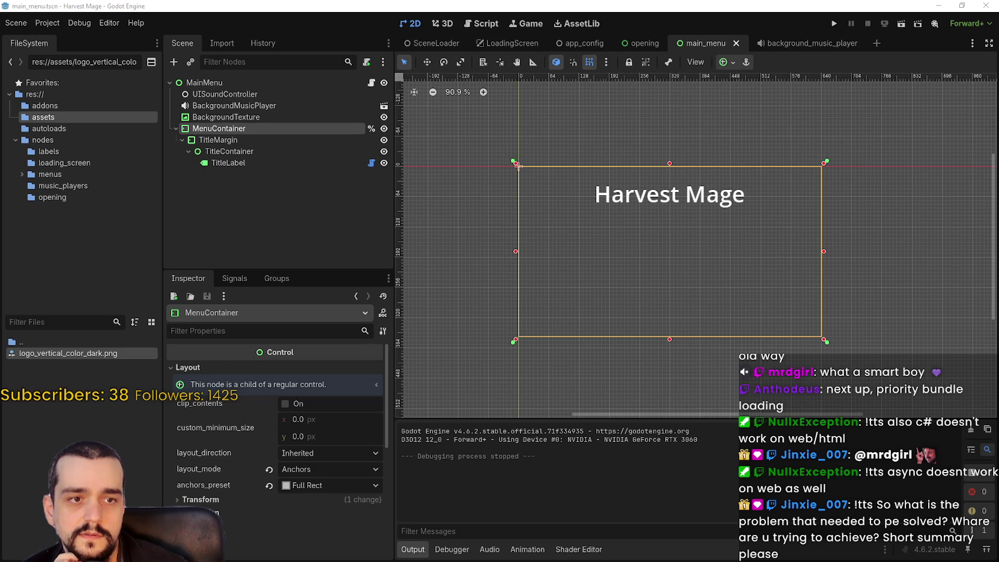
click(182, 140)
right_click(217, 129)
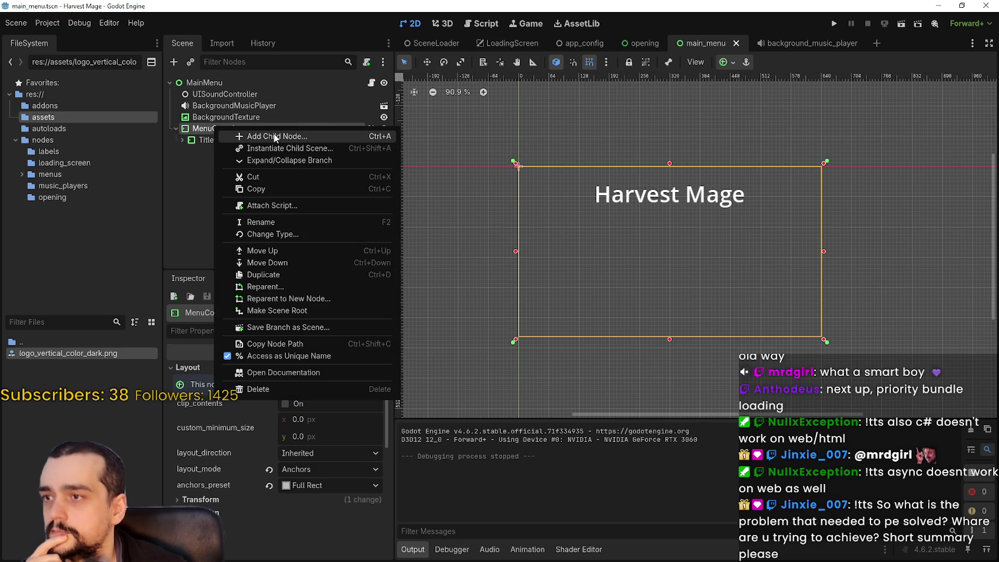
- Add a MarginContainer as a child of MenuContainer
click(275, 137)
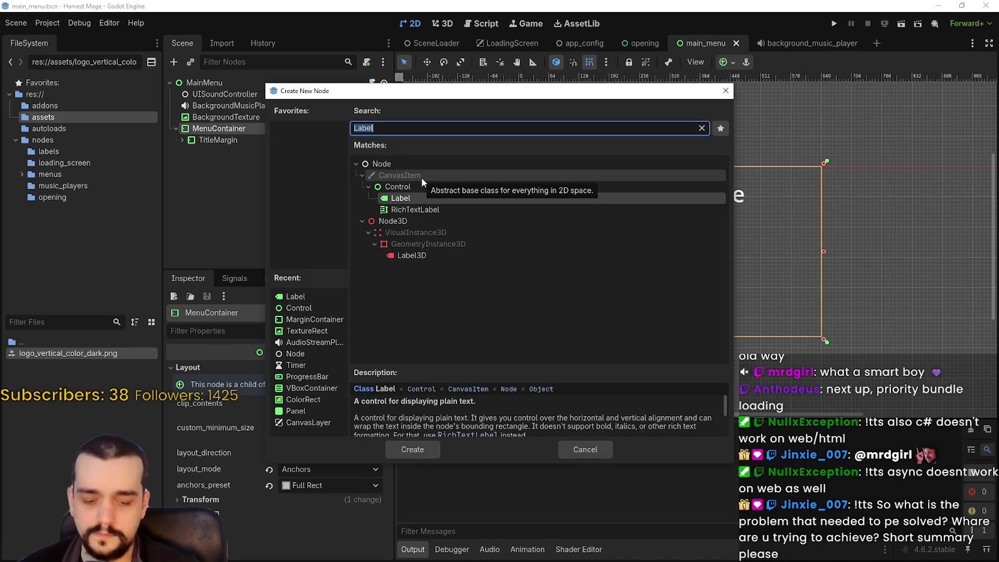
text(margin)
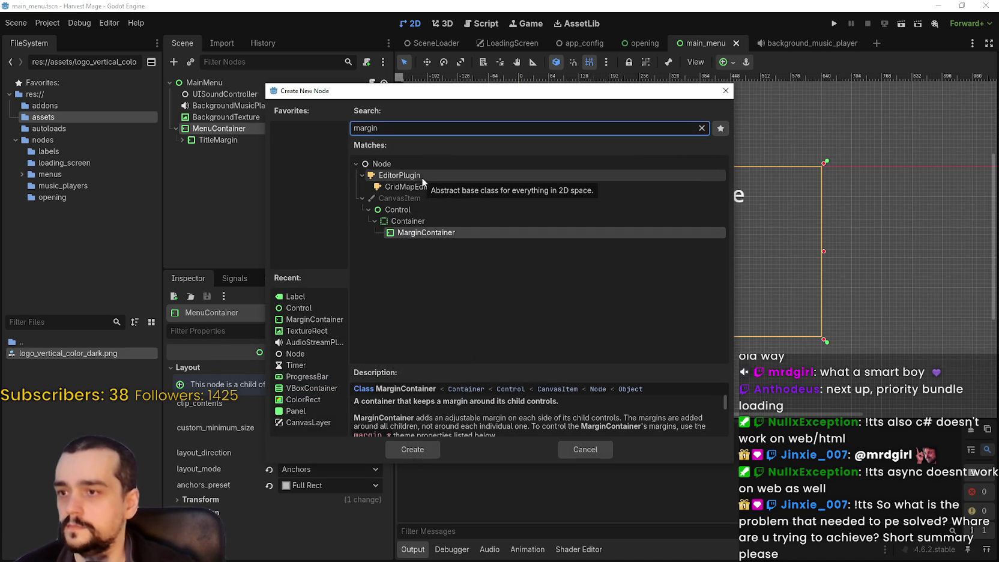
click(427, 449)
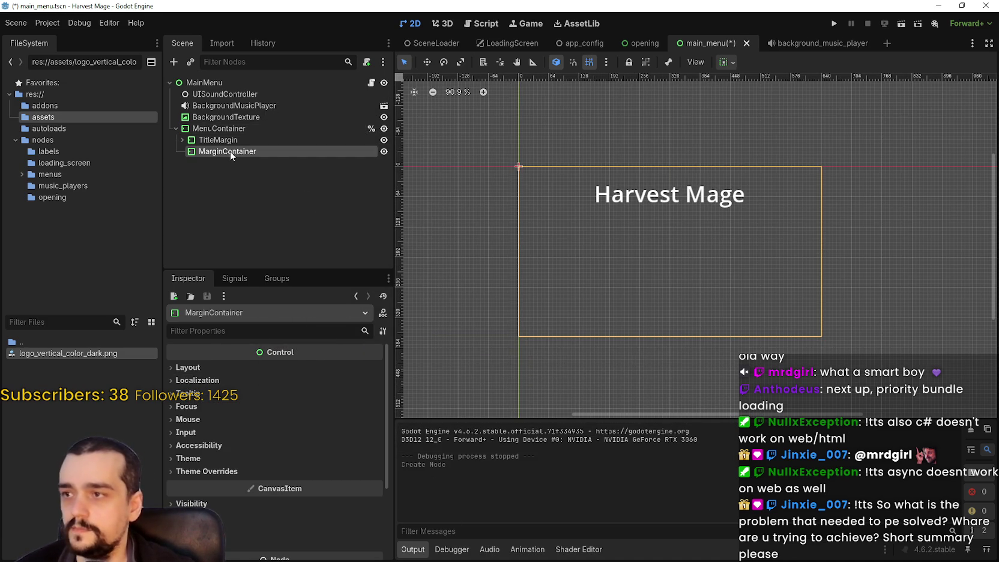
- Rename the new MarginContainer to MenuButtonsMargin
click(245, 156)
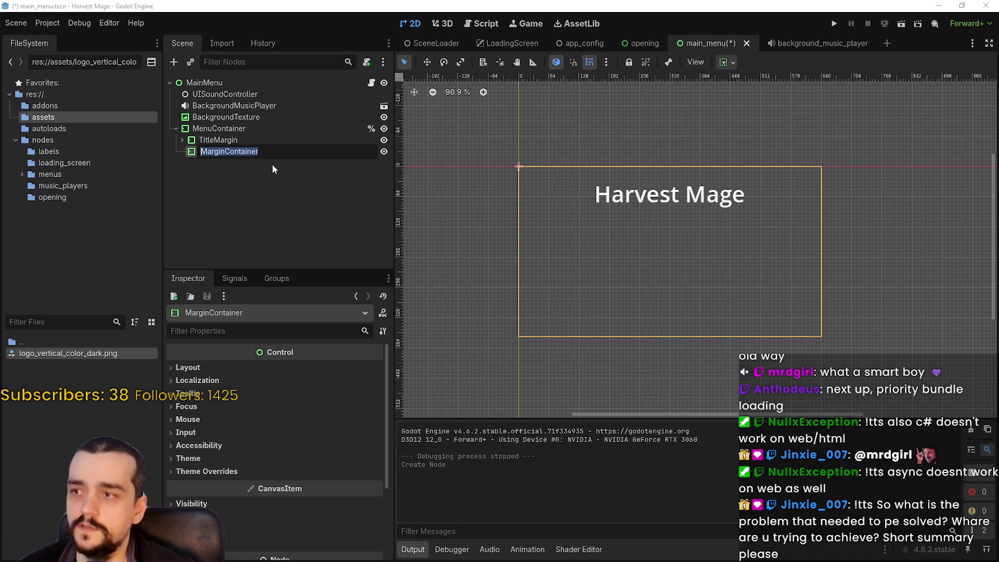
text(<emiBittpms<ar)
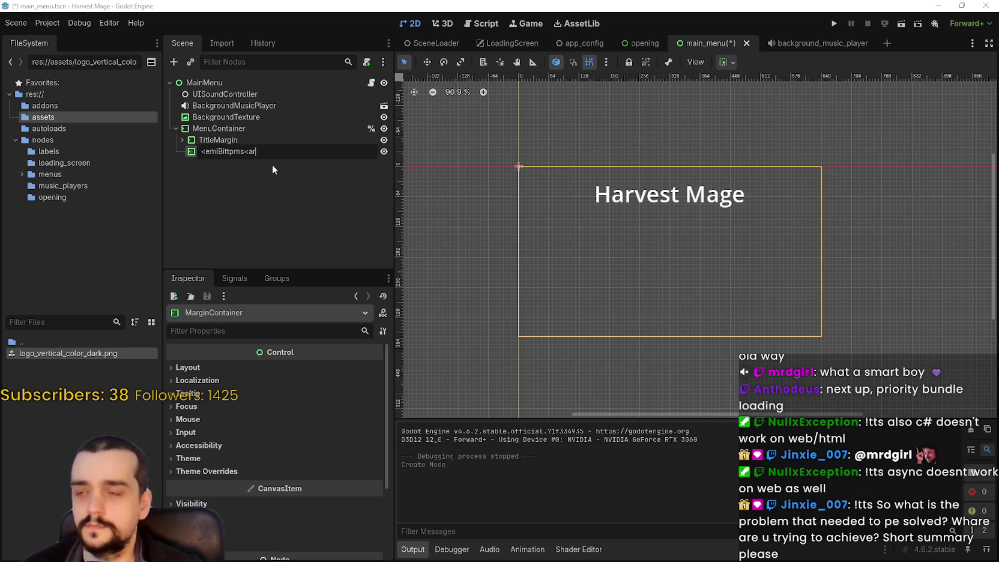
key(BackSpace)
key(BackSpace)
key(BackSpace)
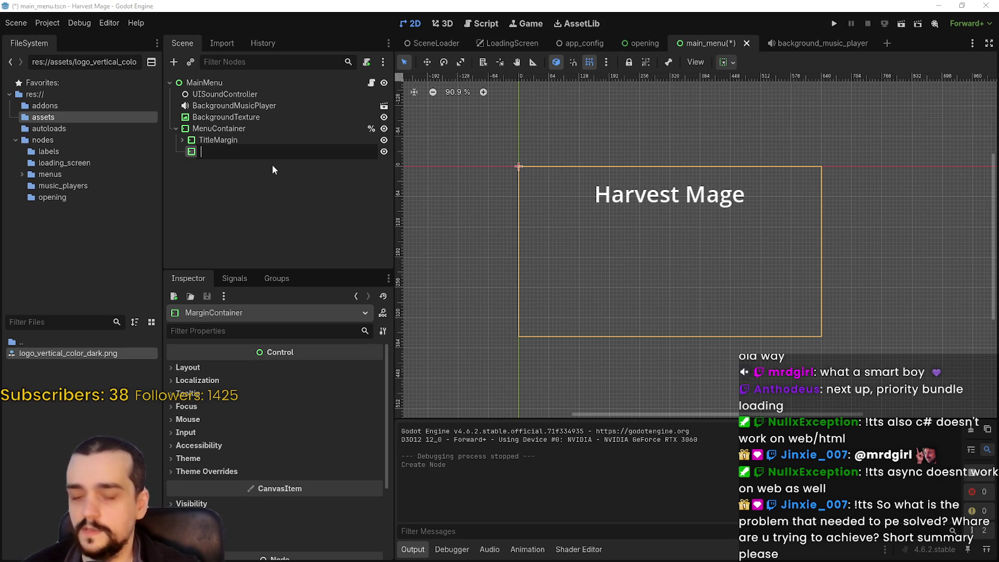
text(MenuButto)
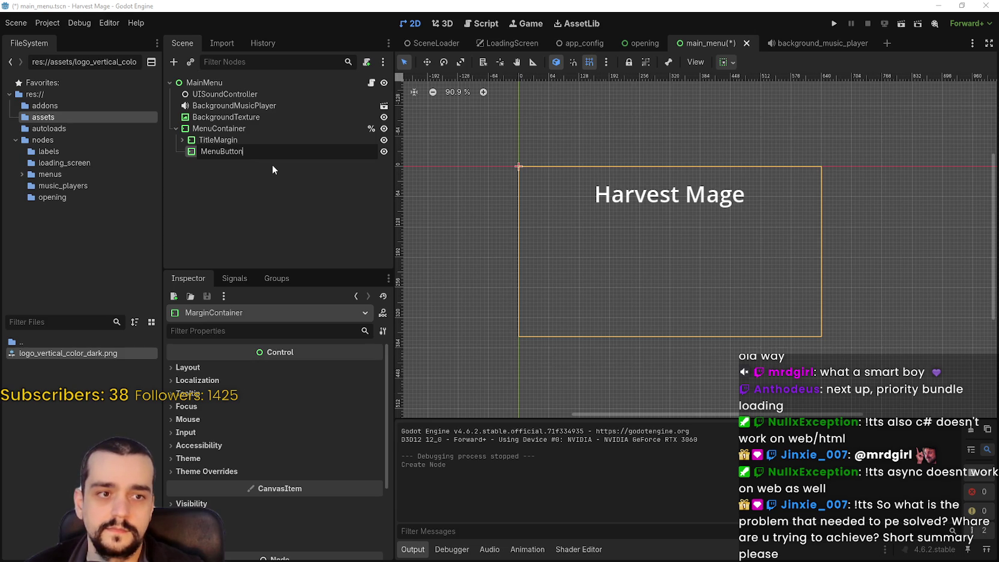
text(n)
key(Return)
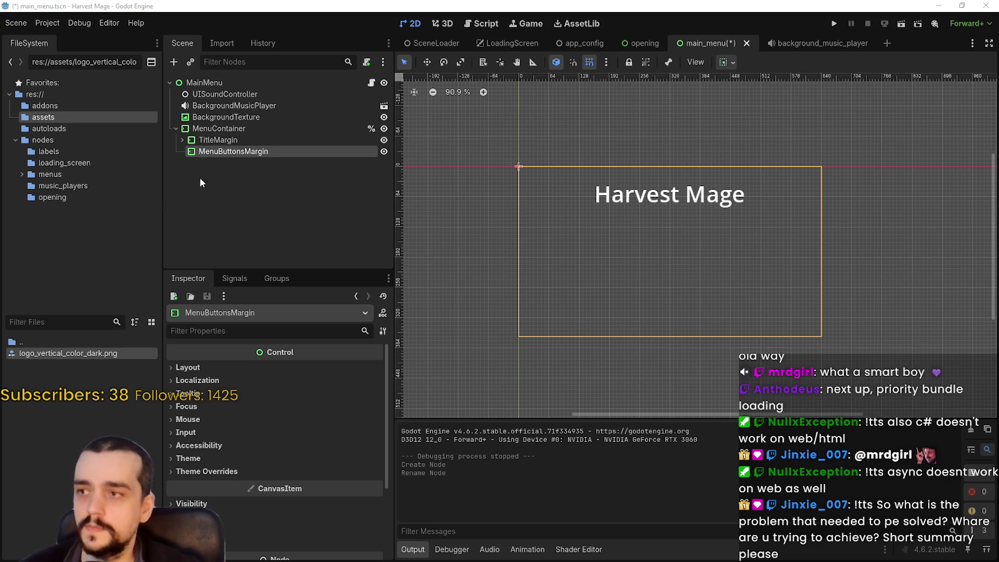
- Add a Control child node under MenuButtonsMargin
right_click(247, 152)
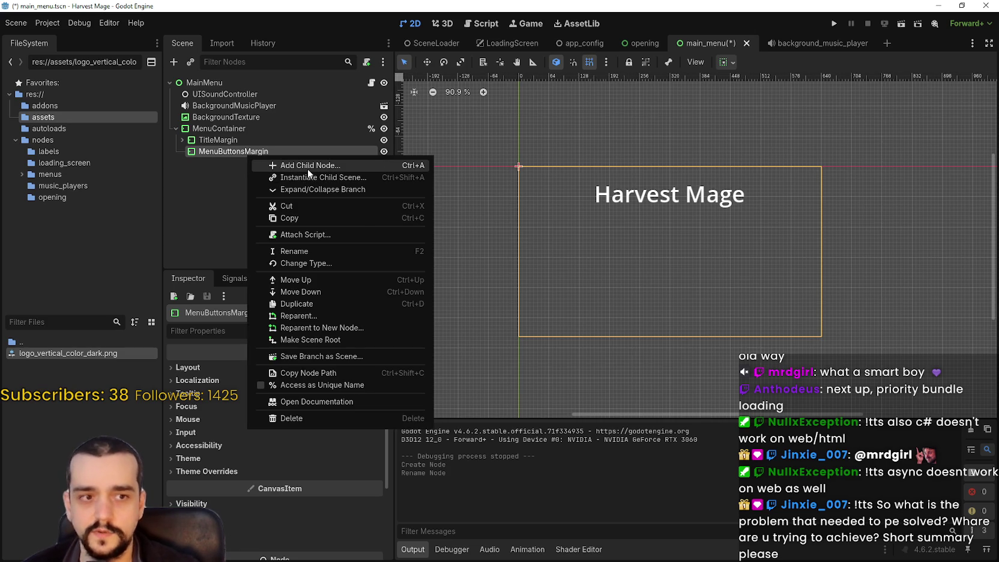
click(304, 166)
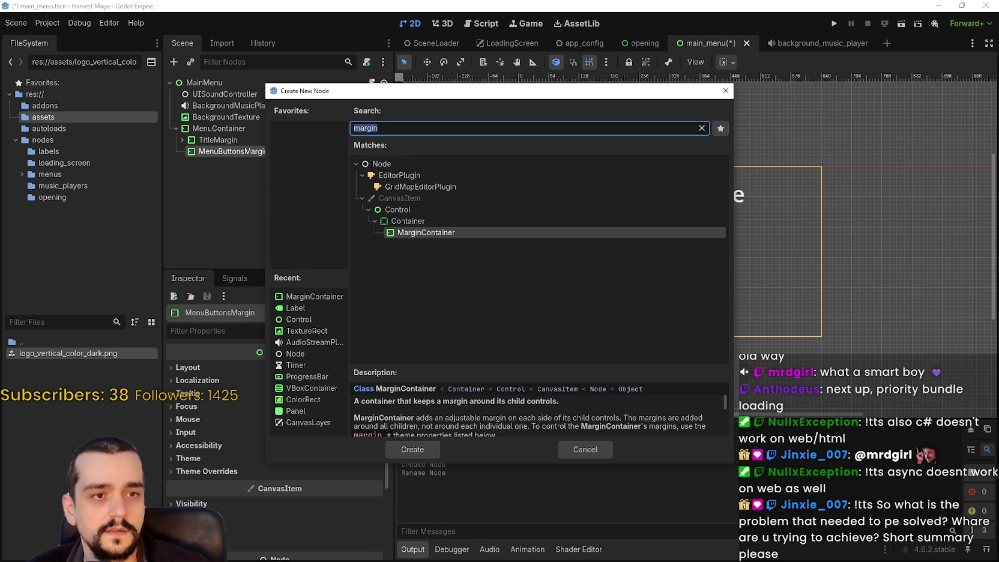
click(456, 209)
click(393, 447)
- Name the new Control node MenuButtonsContainer
double_click(226, 163)
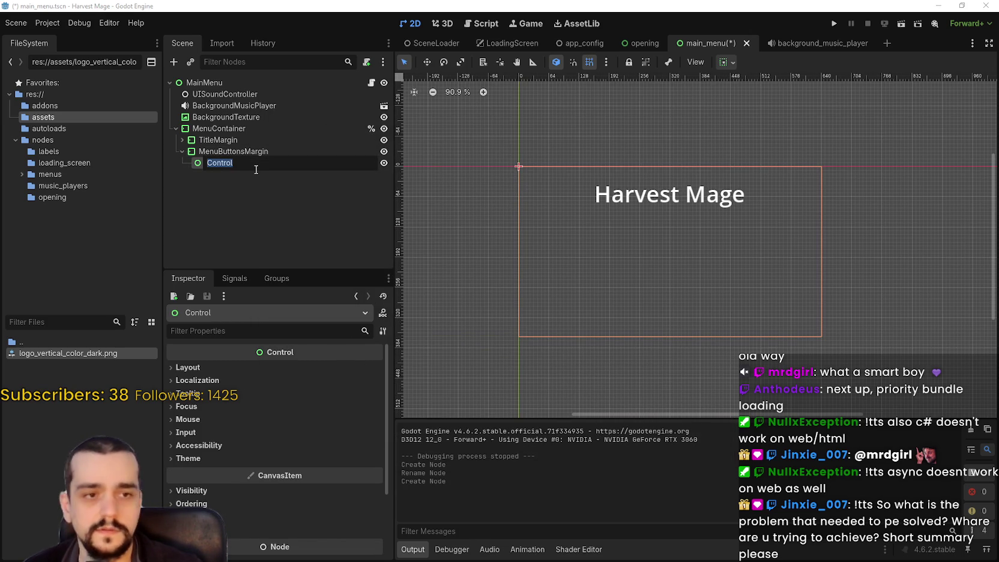
text(MenuButtonsCo)
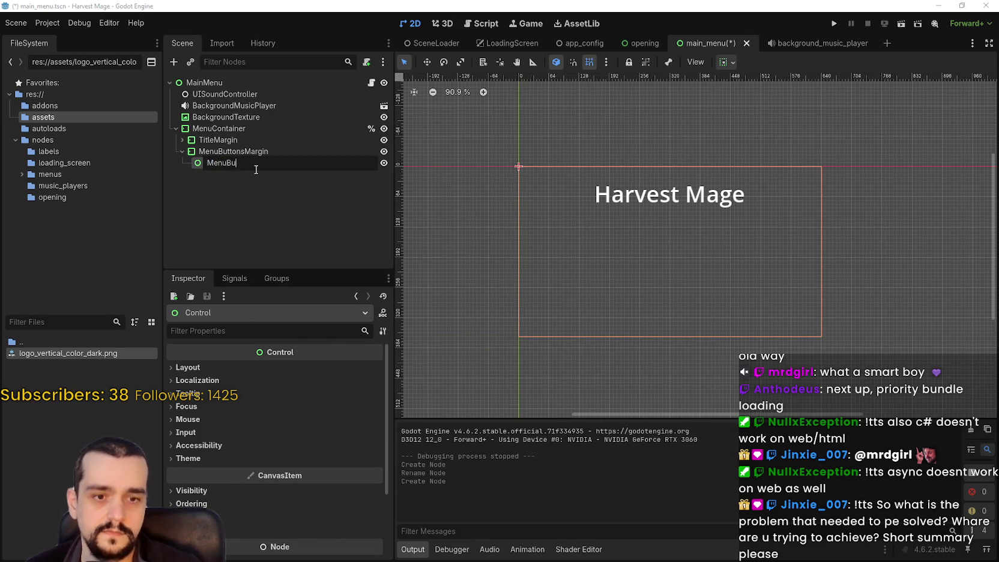
text(ntainer)
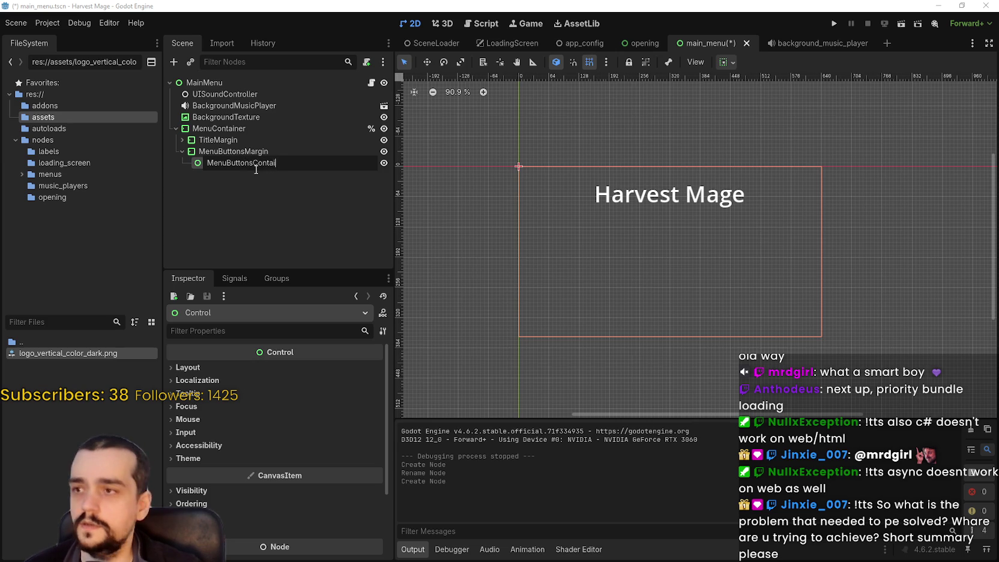
key(Return)
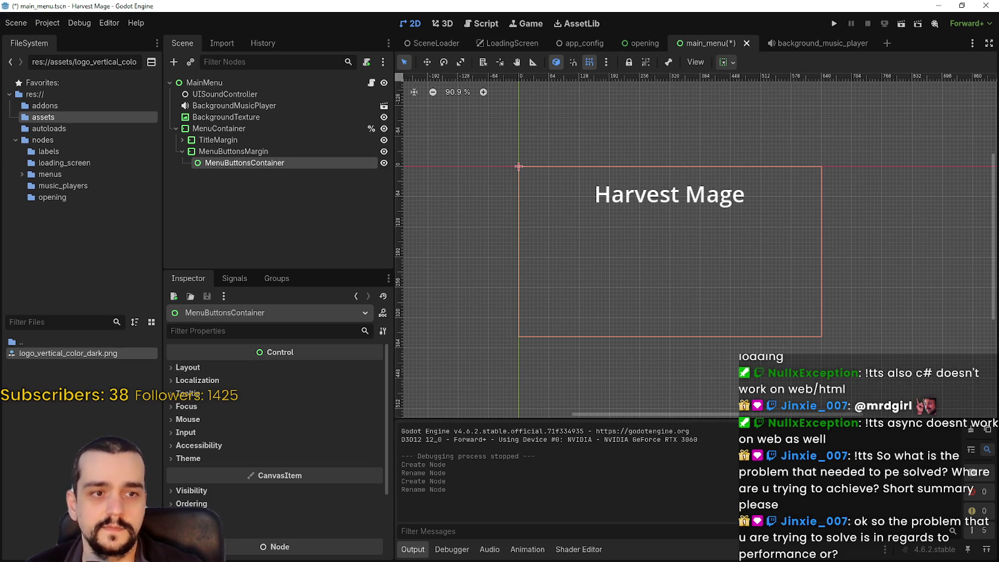
- Create a BoxContainer inside MenuButtonsContainer by searching 'boxco' in the node list
right_click(253, 163)
click(309, 176)
text(boxco)
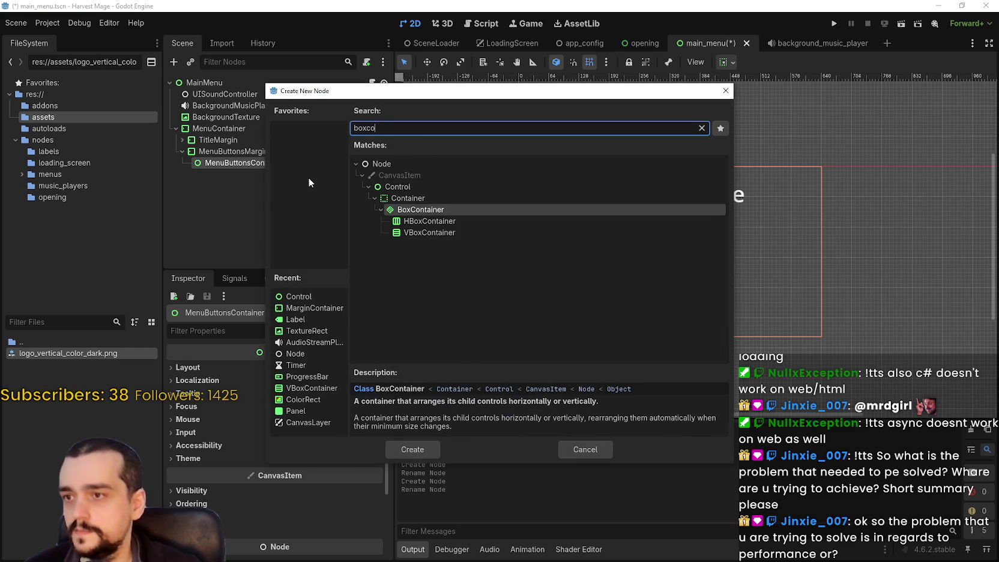
key(Return)
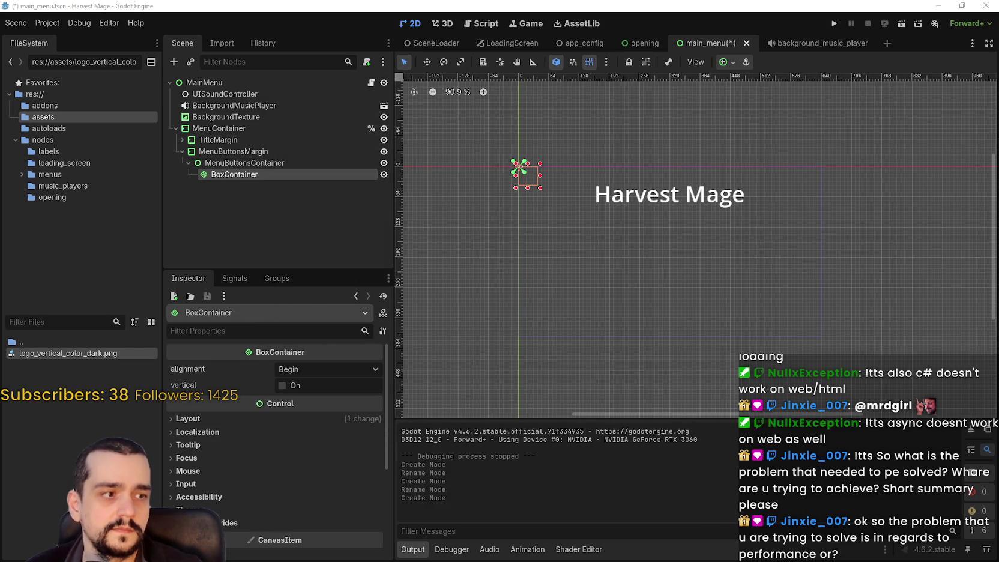
scroll(213, 465, down, 3)
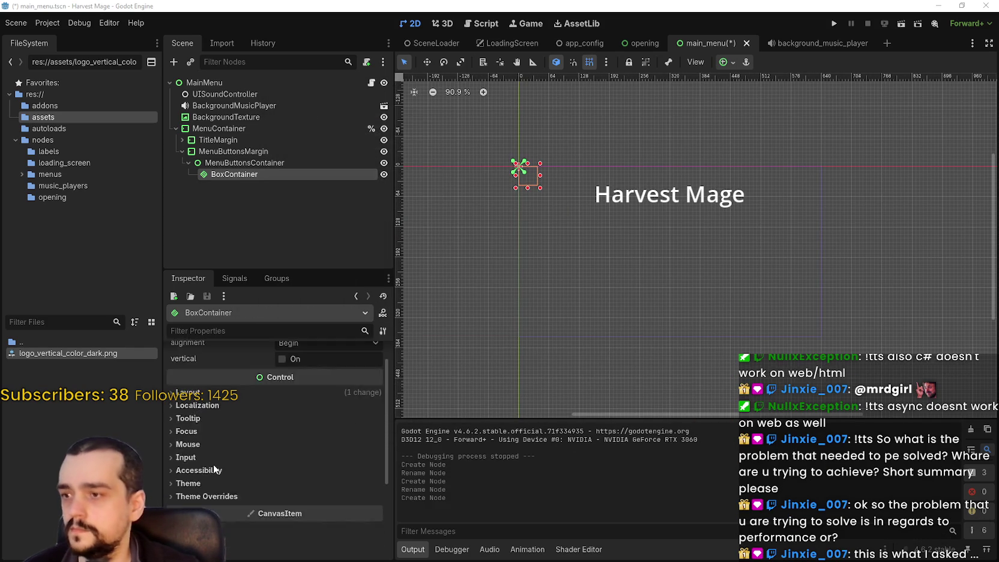
click(198, 402)
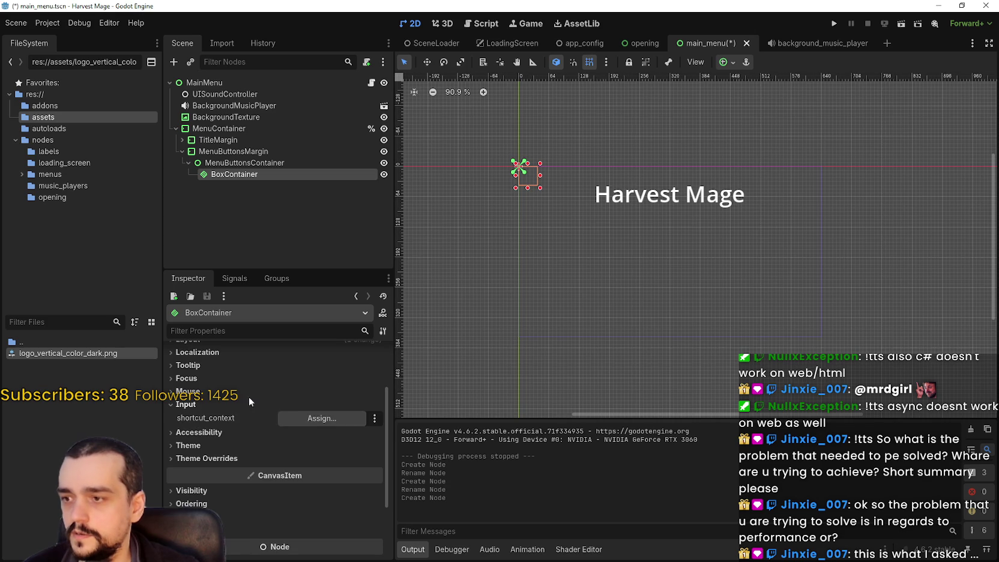
- Switch the BoxContainer's mouse filter to Ignore, then back to Pass
click(276, 392)
click(325, 405)
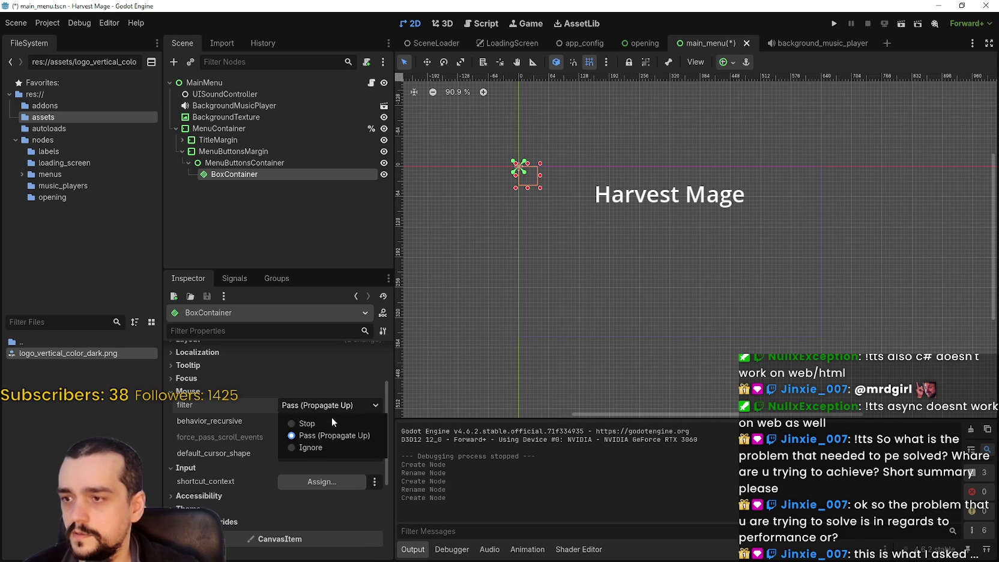
click(310, 447)
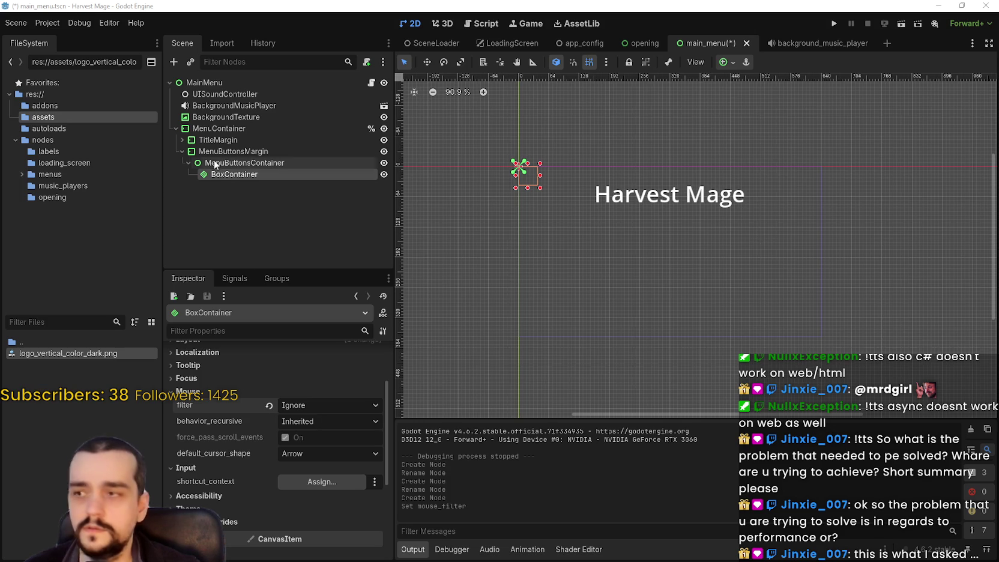
click(269, 405)
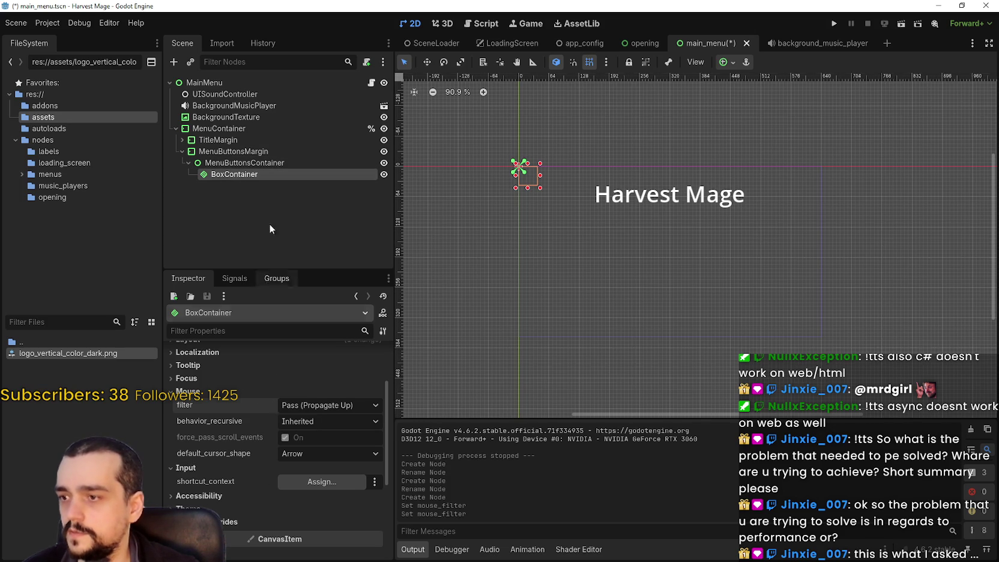
- Set MenuButtonsContainer's mouse filter to Ignore and save the main menu scene
click(249, 165)
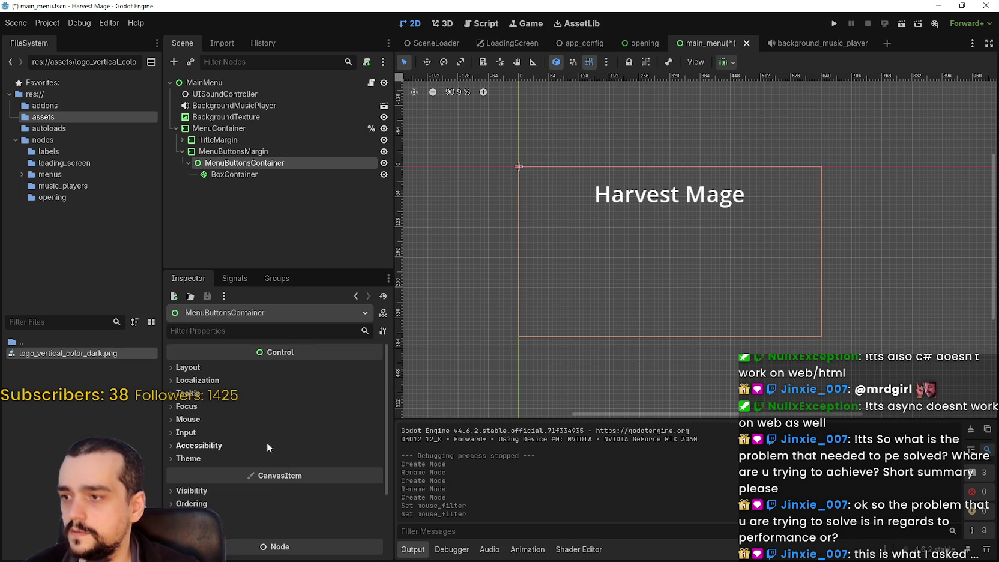
click(202, 433)
click(212, 460)
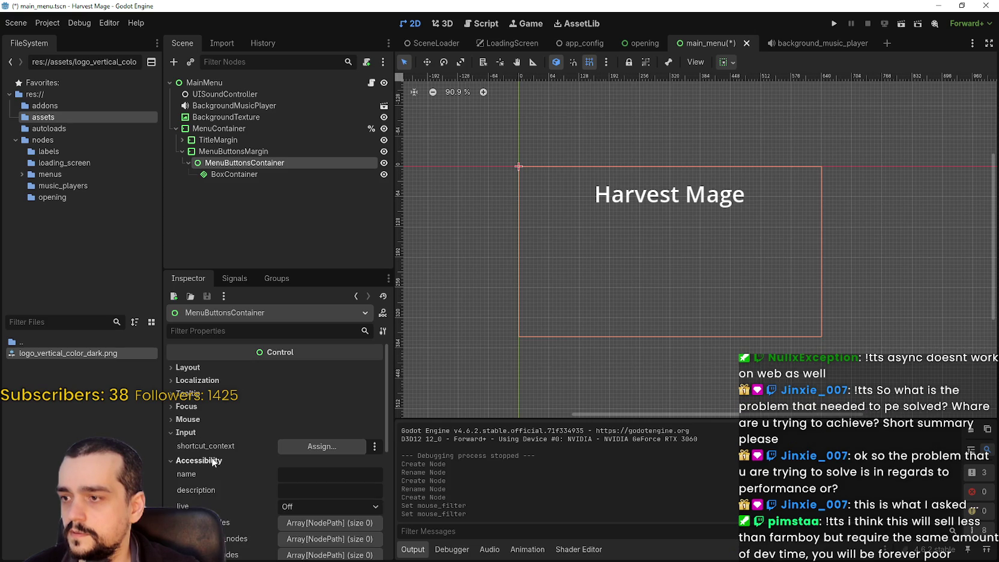
click(210, 420)
click(313, 437)
click(299, 474)
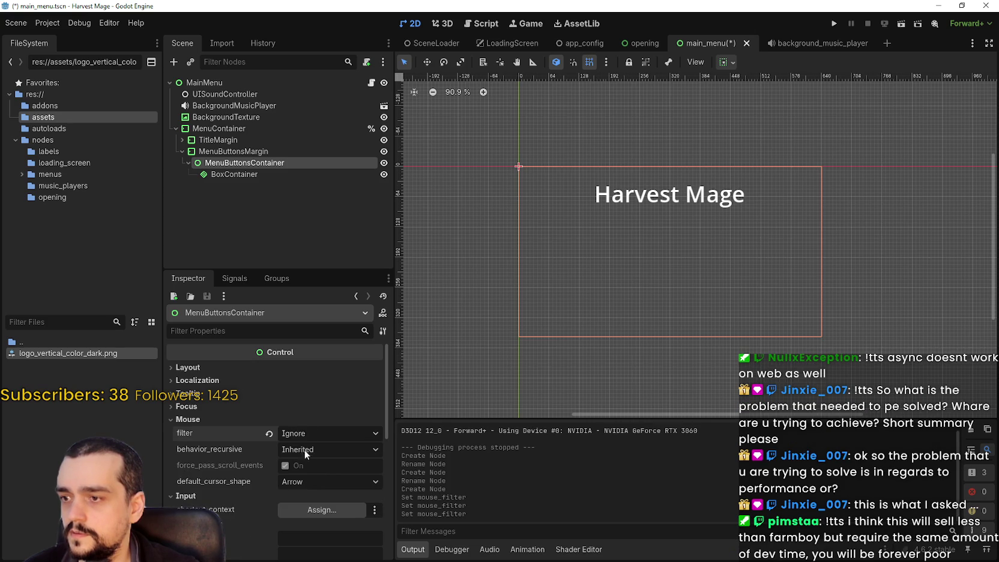
key(ctrl+s)
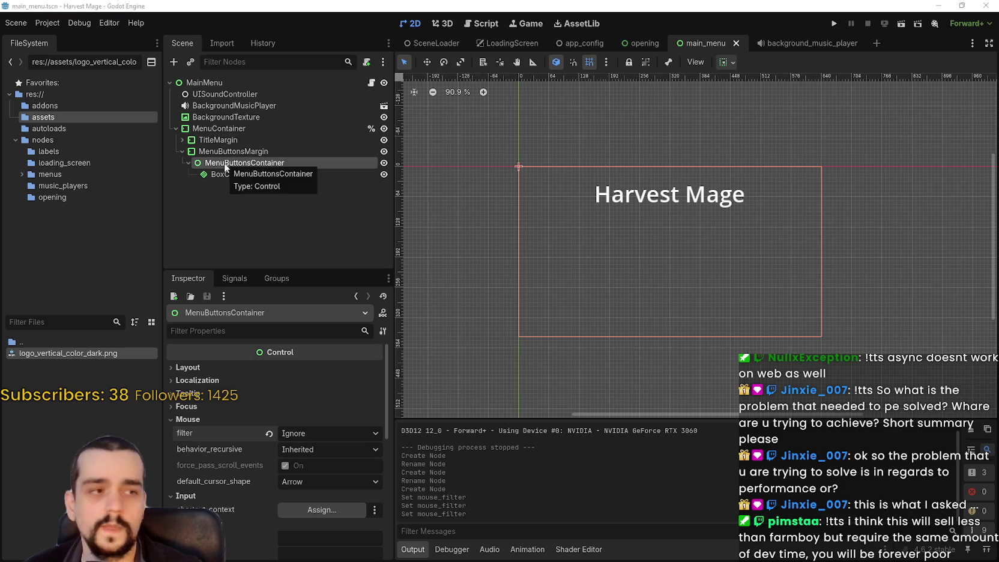
click(244, 174)
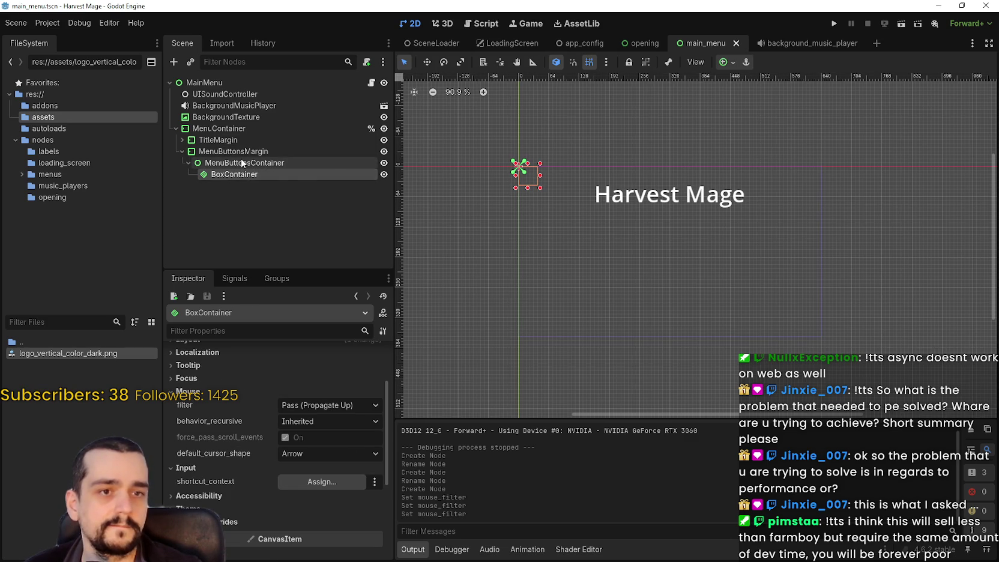
- Make the BoxContainer vertical with Center alignment and save the scene
scroll(312, 378, up, 3)
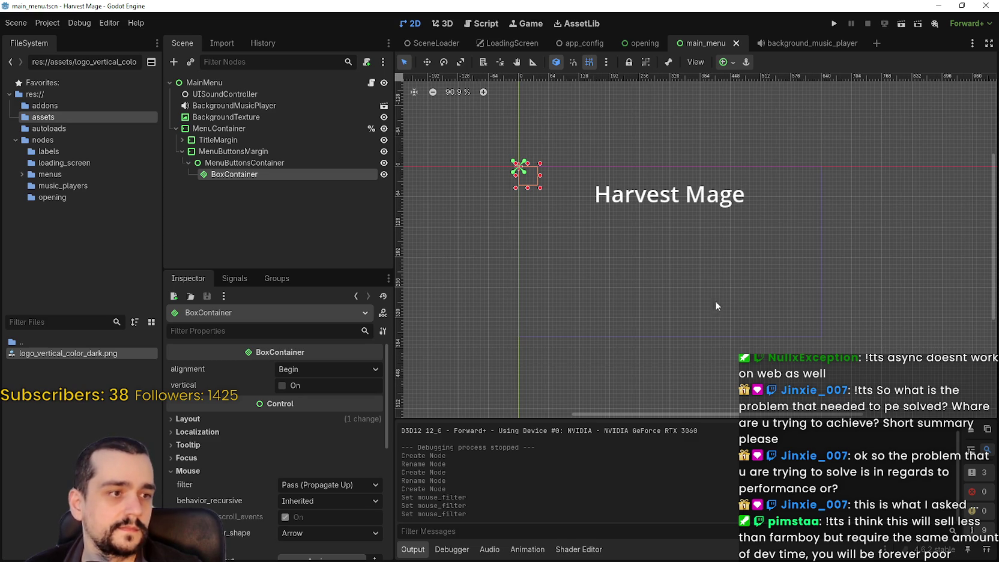
click(281, 389)
click(300, 366)
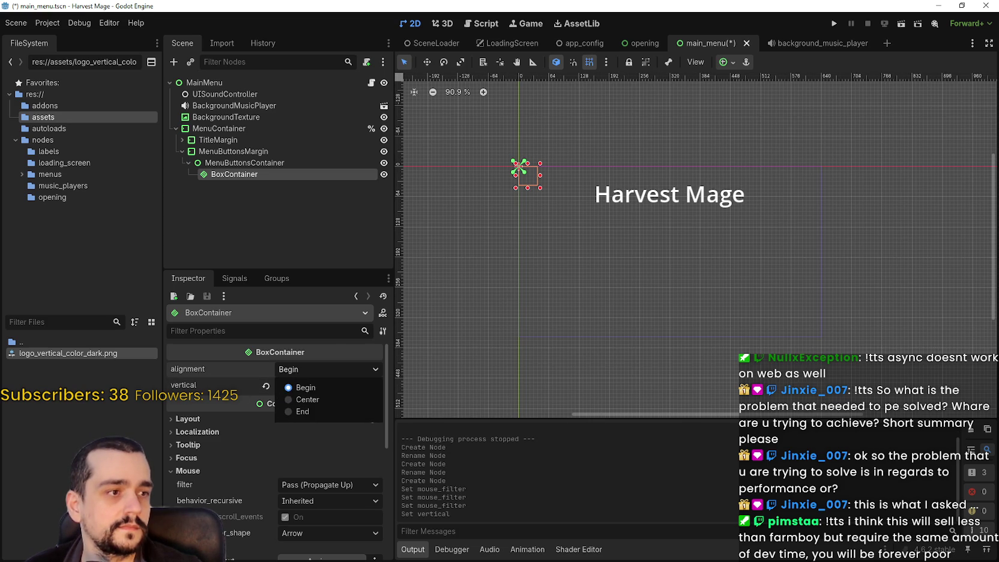
click(315, 399)
key(ctrl+s)
click(245, 163)
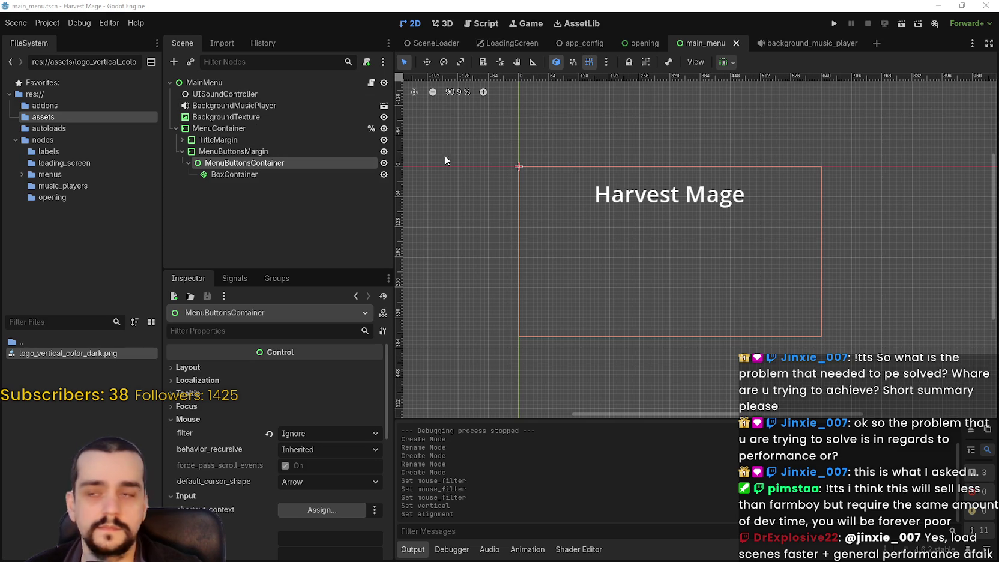
click(229, 151)
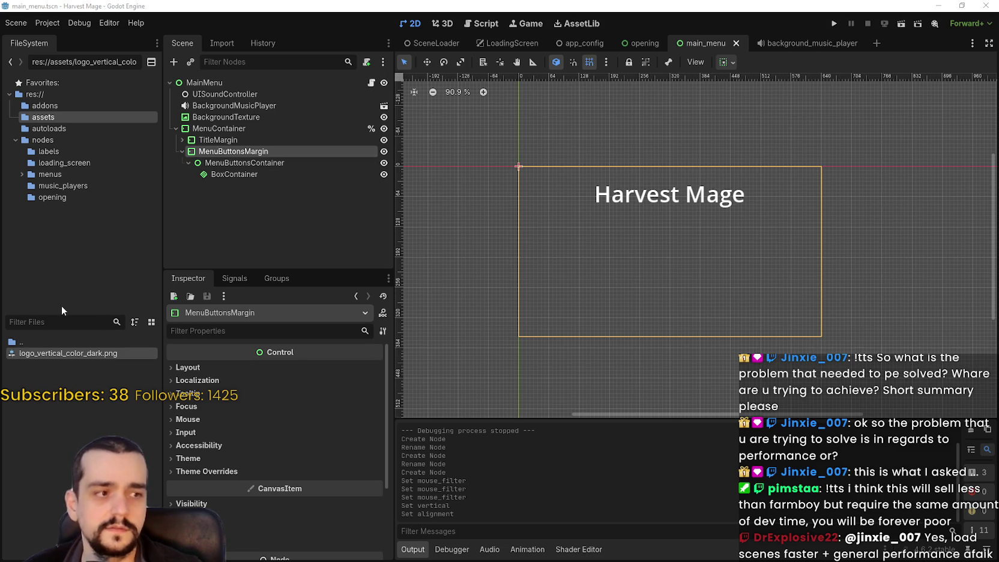
- Override MenuButtonsMargin's margin constants: margin_top 136 and margin_bottom 8
scroll(251, 491, down, 4)
click(224, 367)
click(225, 377)
click(327, 409)
text(143)
key(BackSpace)
key(BackSpace)
text(36)
key(Return)
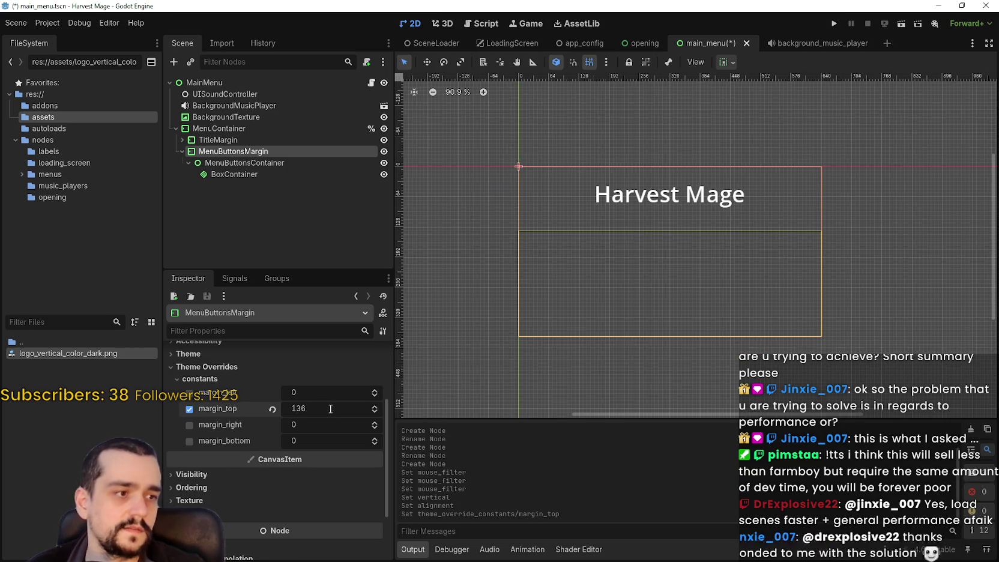
click(322, 441)
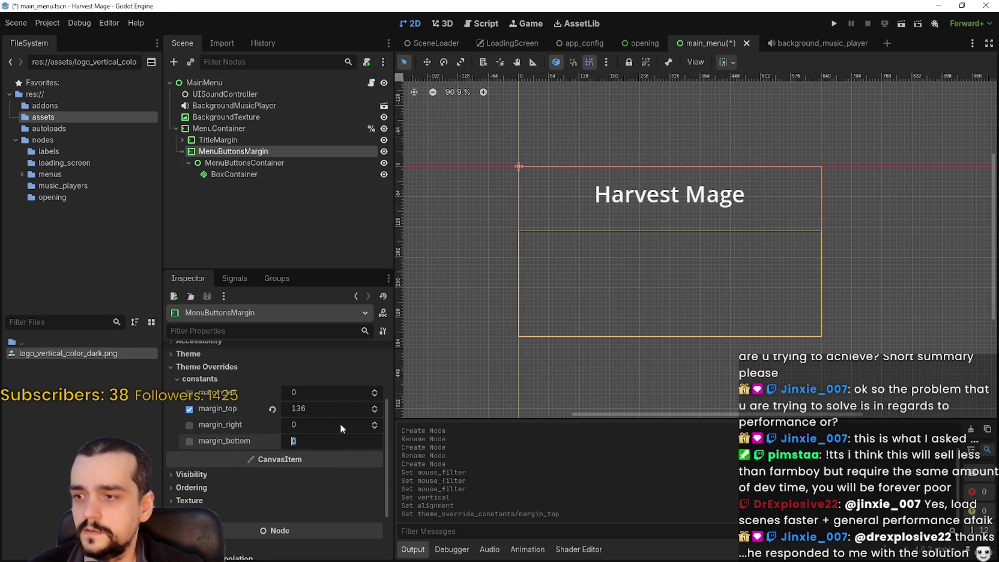
text(8)
key(Return)
- Save the scene and select the BoxContainer to work on its anchor presets
key(ctrl+s)
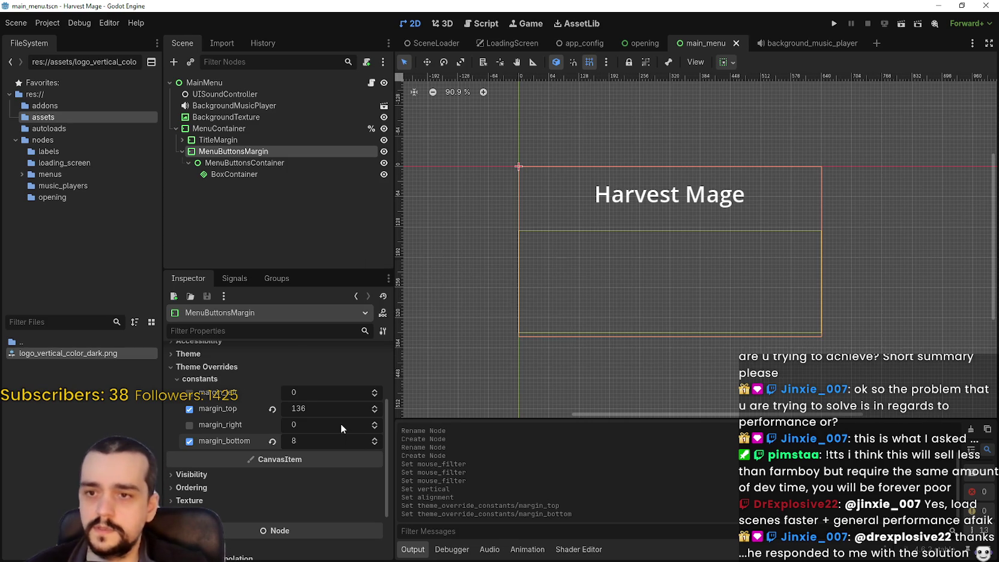
click(281, 162)
click(278, 172)
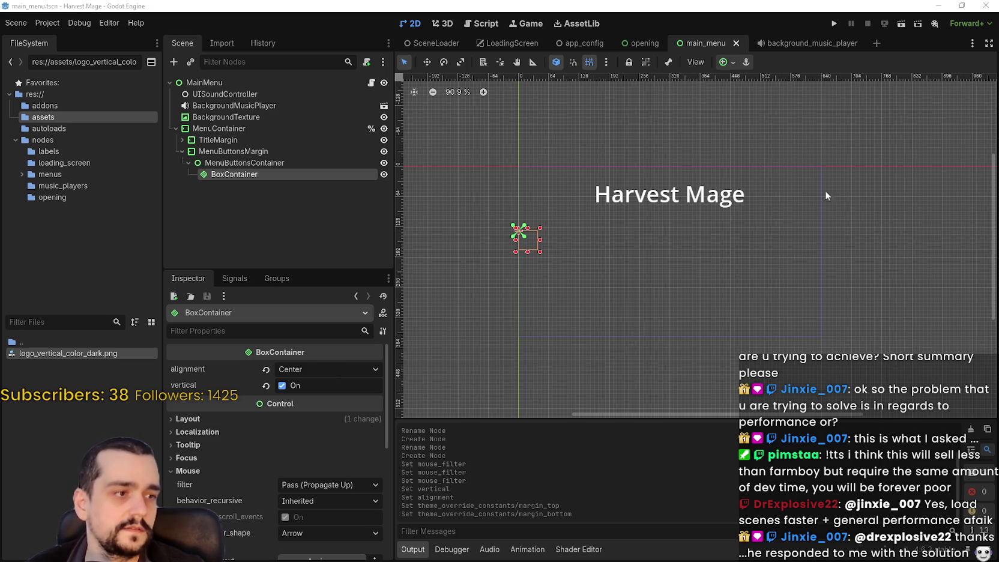
click(732, 61)
- Apply the Center anchor preset to the BoxContainer and save the scene
click(748, 119)
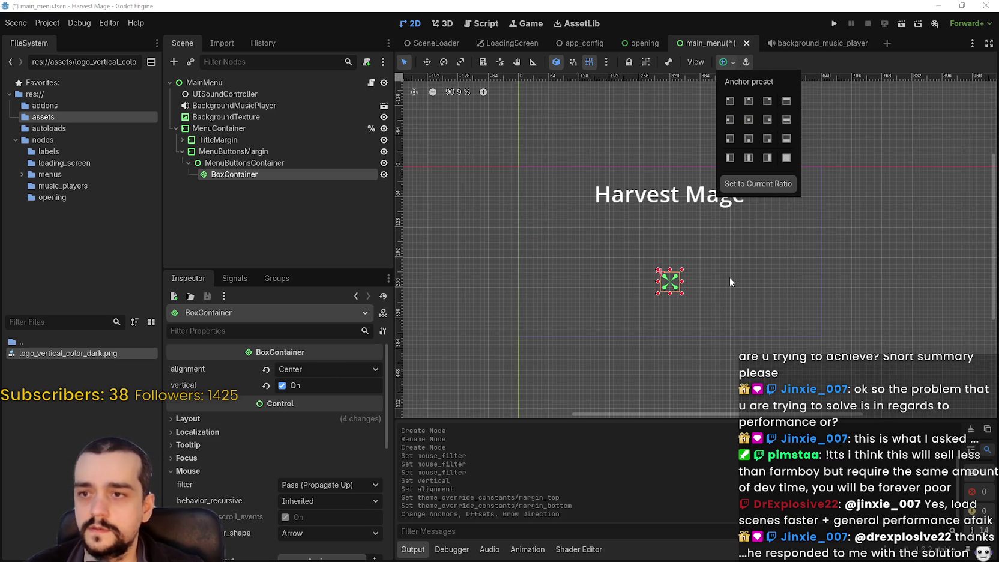
key(ctrl+s)
scroll(638, 292, up, 4)
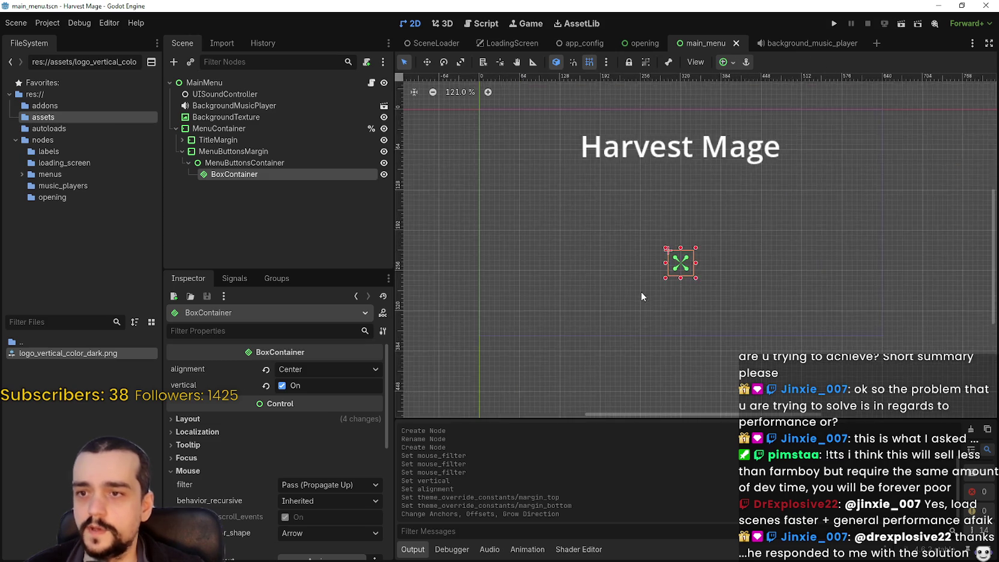
scroll(655, 280, down, 3)
click(273, 163)
click(272, 174)
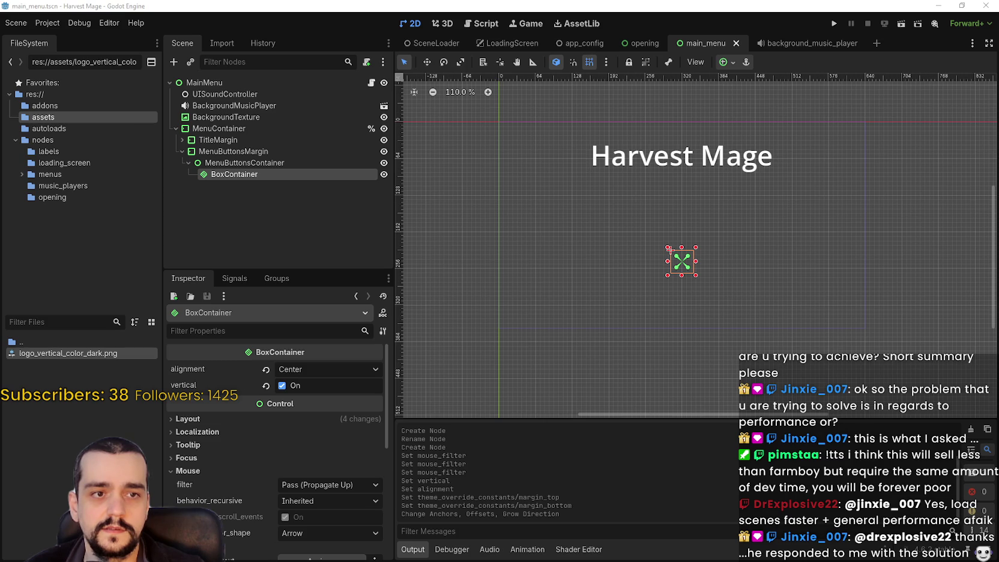
- Rename the BoxContainer to MenuButtonsBoxContainer by prefixing 'MenuButtons'
click(273, 175)
double_click(226, 173)
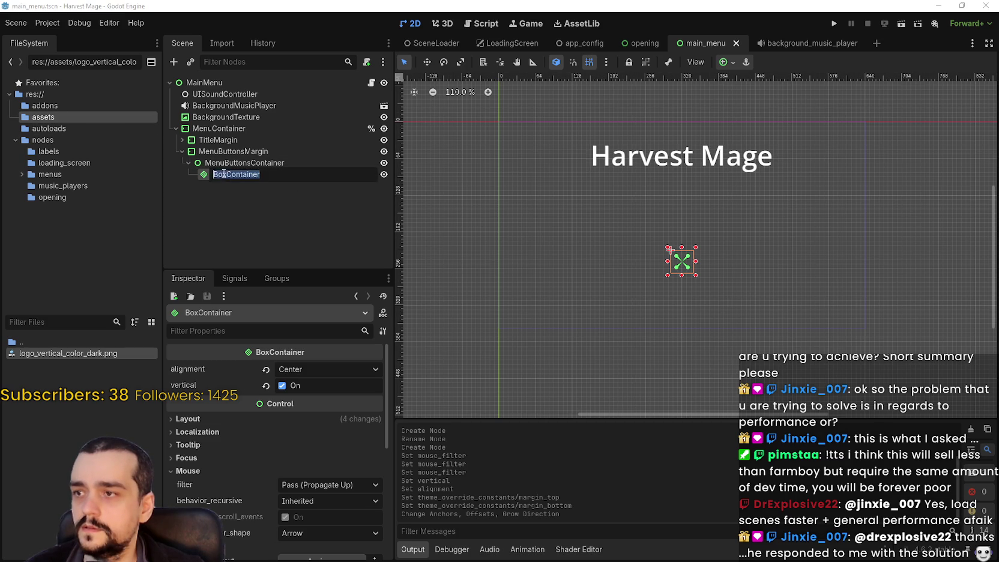
click(215, 176)
text(MenuButt)
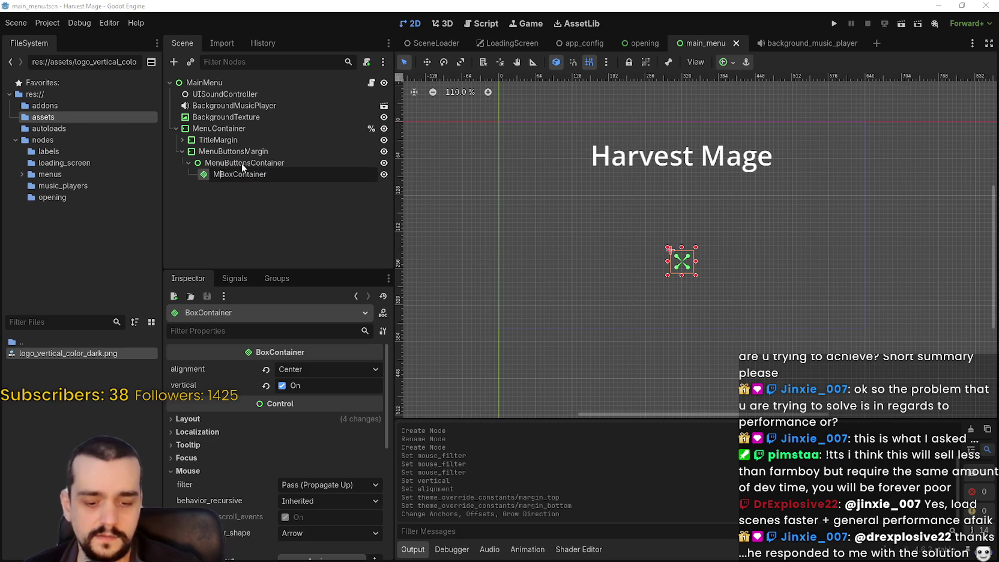
text(ons)
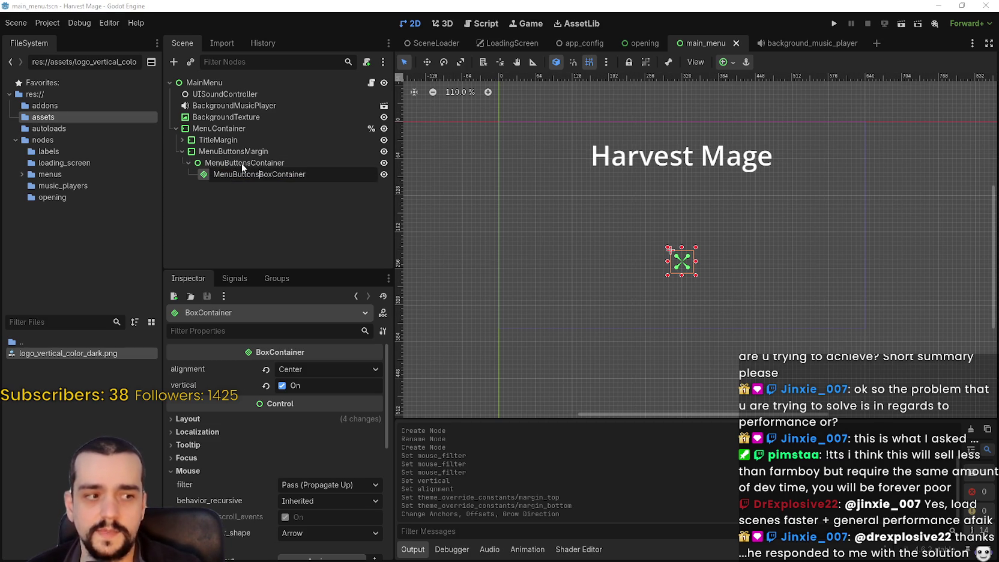
key(Return)
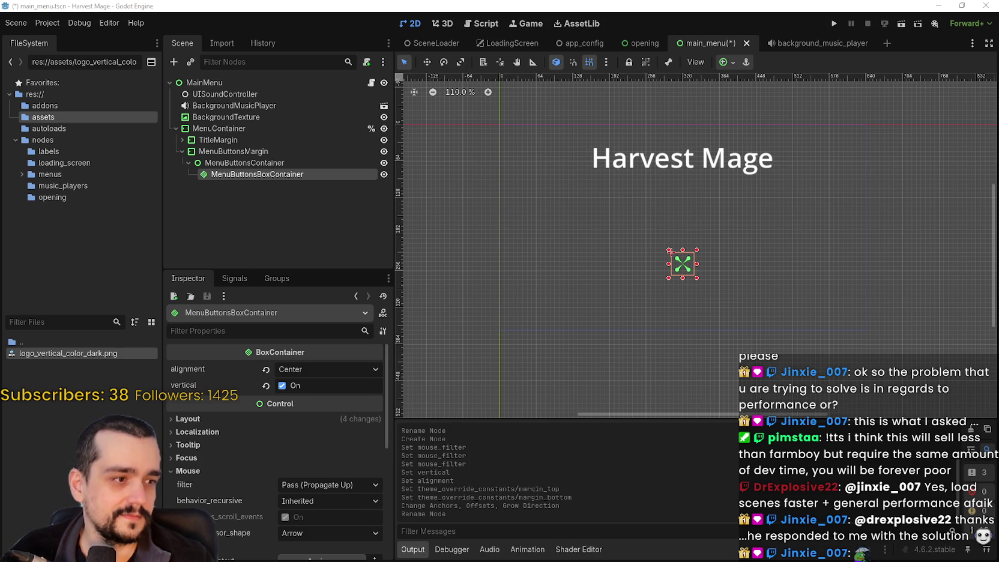
scroll(250, 526, down, 6)
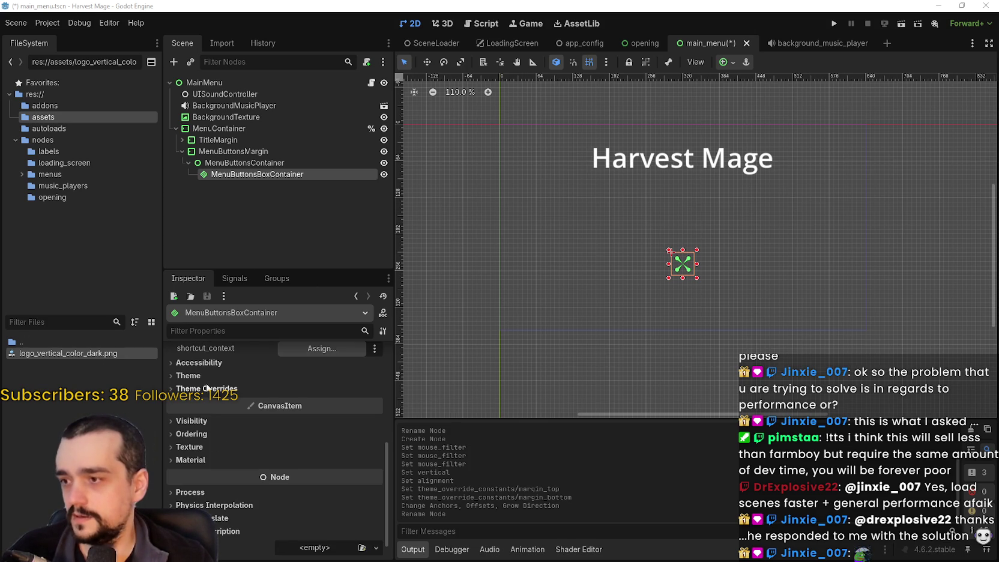
- Set the separation constant override on MenuButtonsBoxContainer to 16 and save the scene
click(207, 388)
click(218, 400)
click(358, 415)
text(16)
key(Return)
key(ctrl+s)
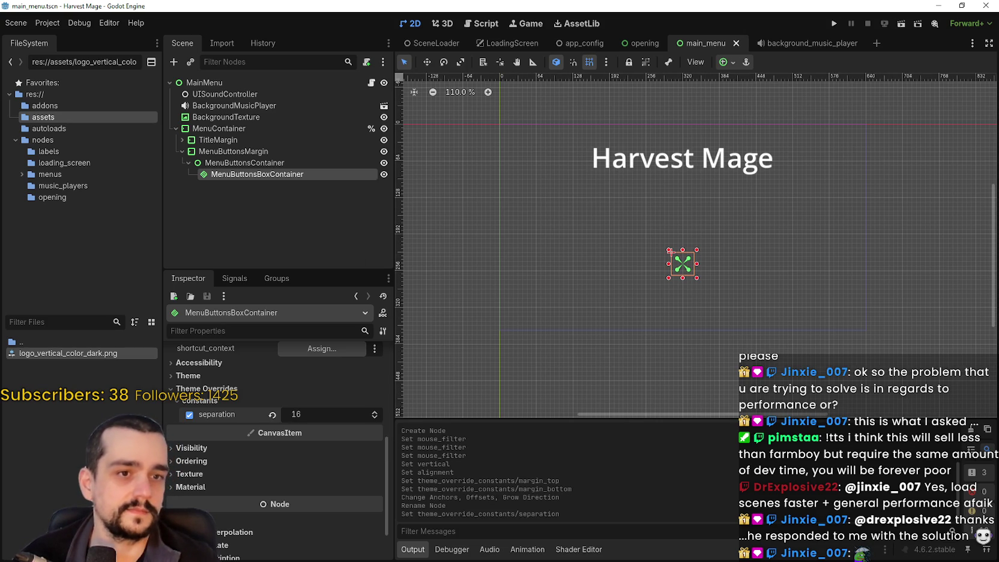
right_click(259, 173)
- Add a Button child under MenuButtonsBoxContainer and name it NewGameButton
click(312, 188)
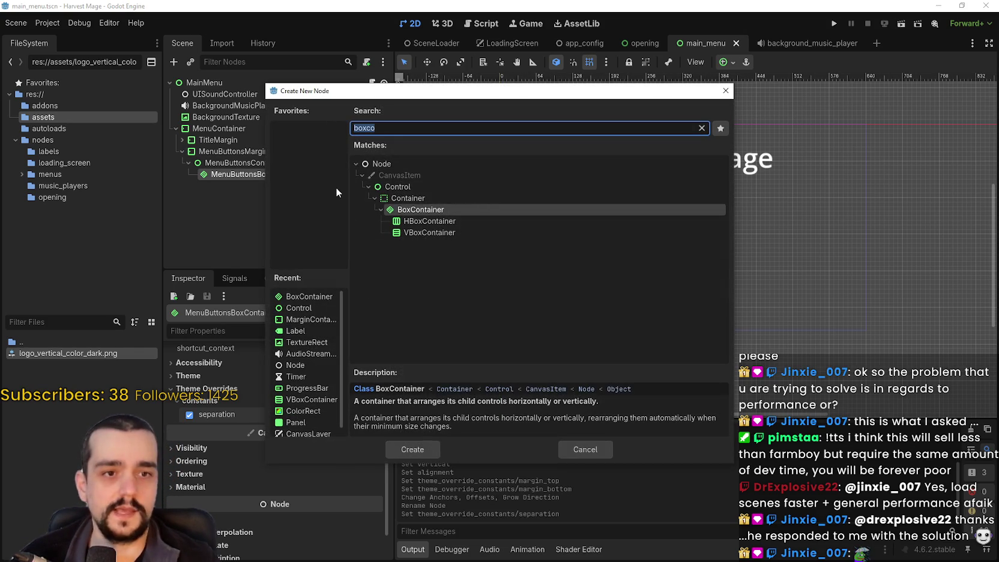
text(button)
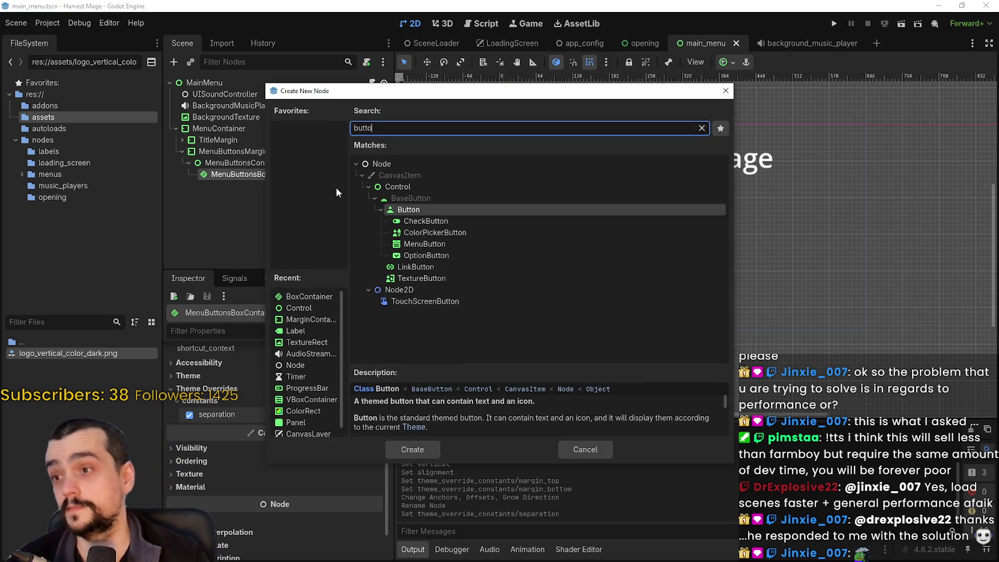
key(Return)
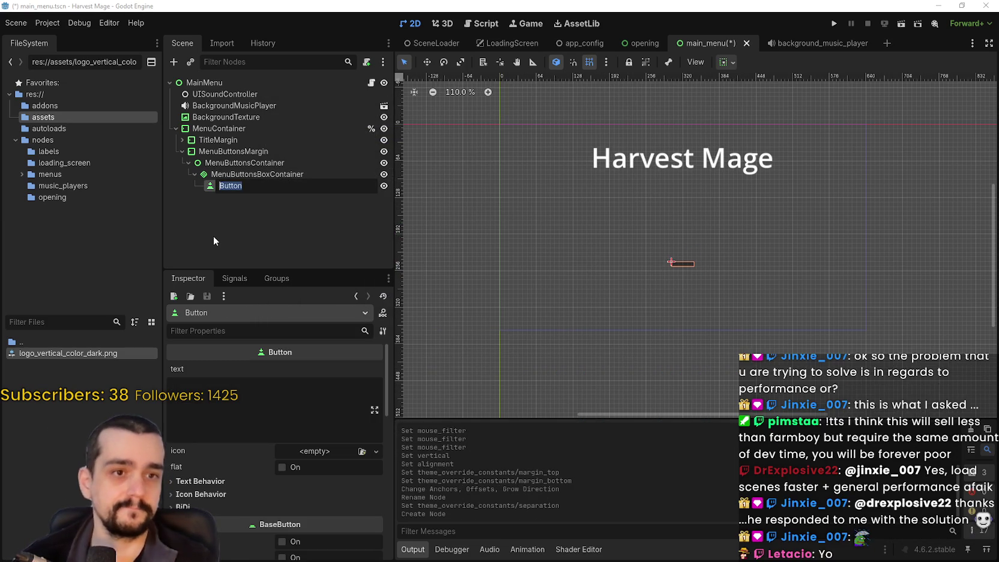
text(NewGameB)
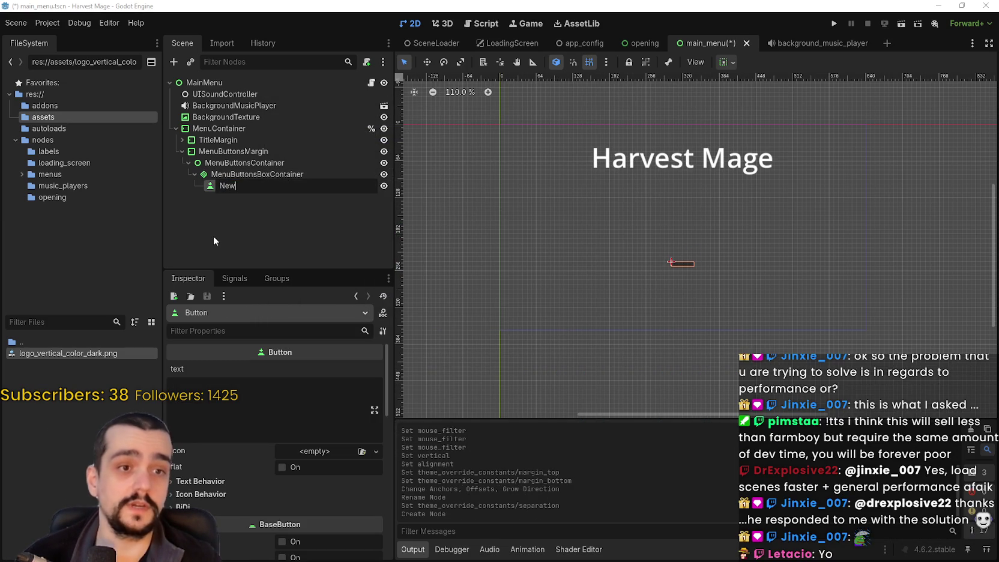
text(utton)
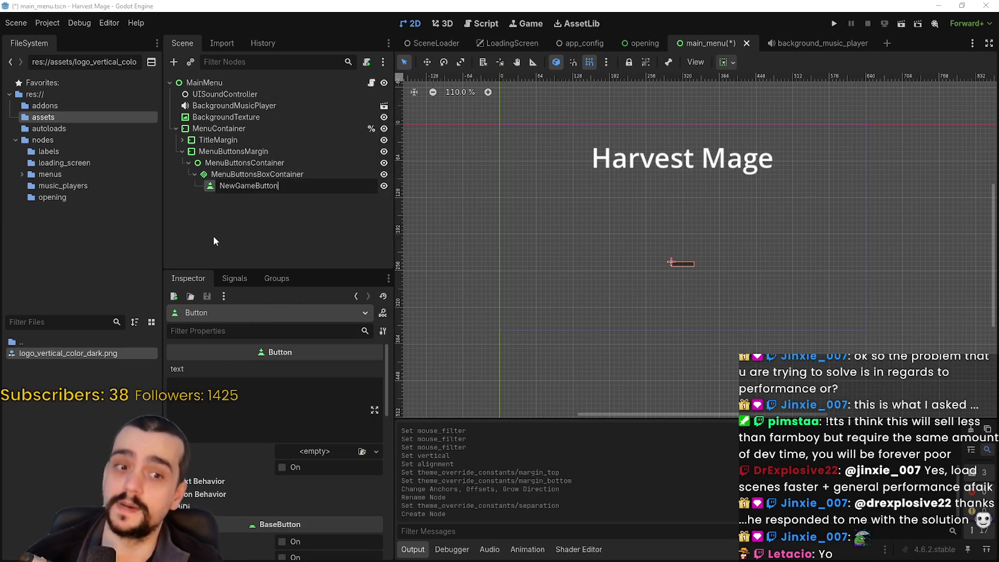
key(Return)
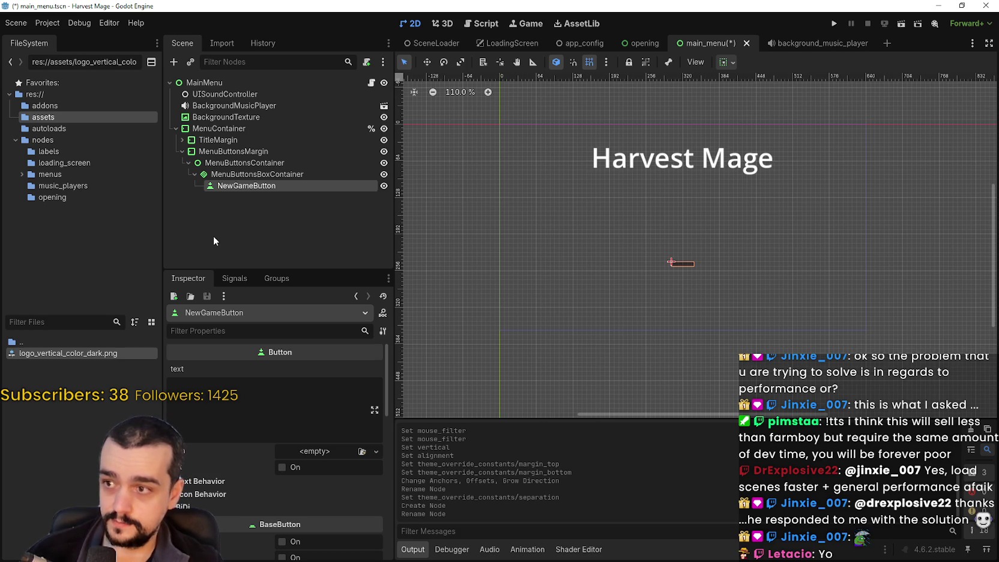
- Duplicate it into ExitButton and OptionsButton, placing OptionsButton between NewGameButton and ExitButton
key(ctrl+d)
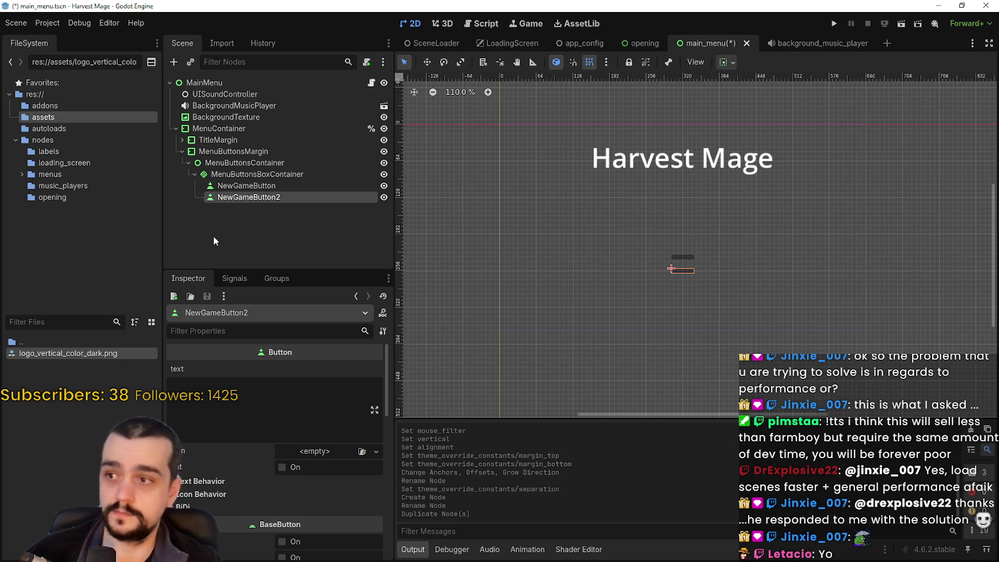
key(F2)
text(ExitButton)
key(Return)
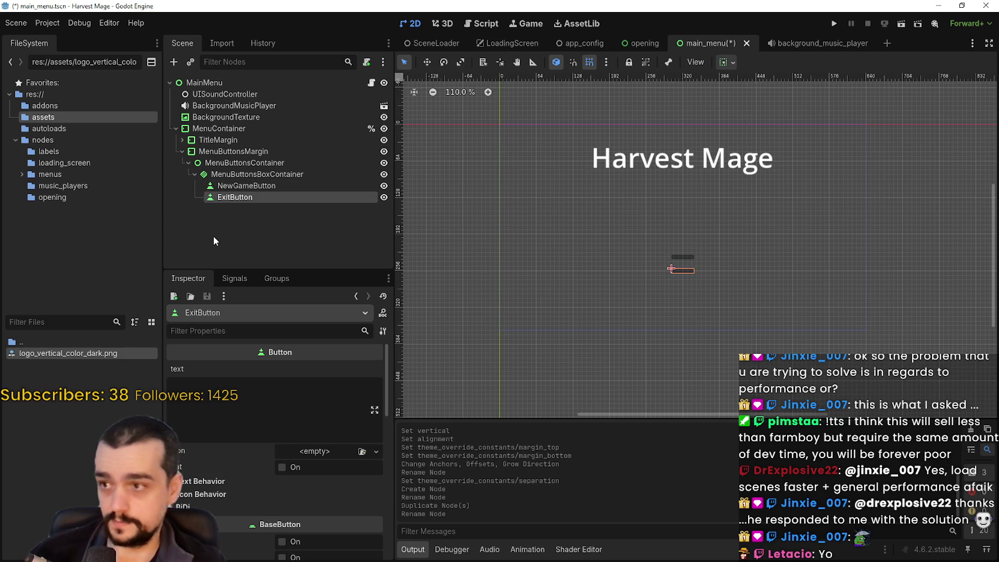
key(ctrl+d)
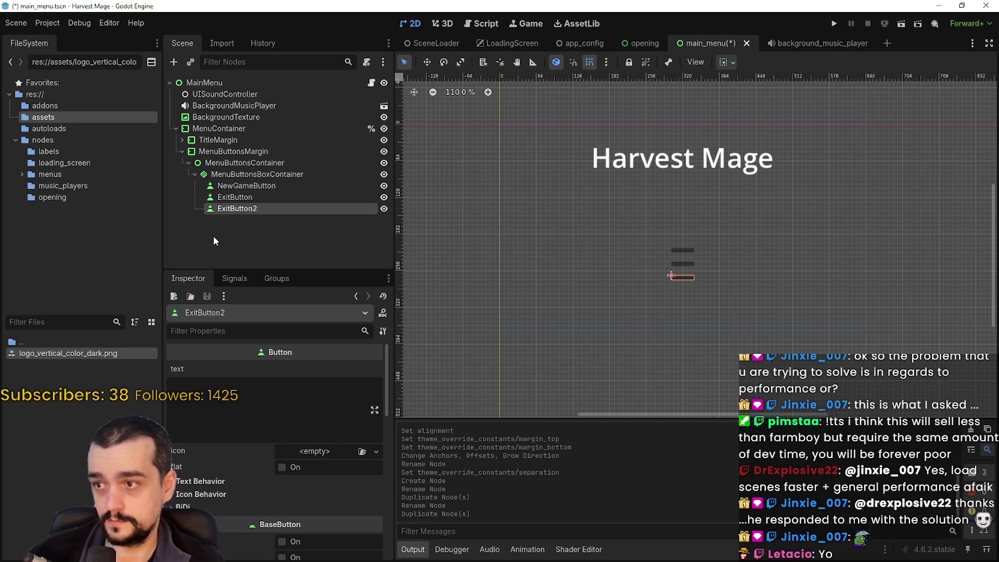
key(F2)
text(OptionsButton)
key(Return)
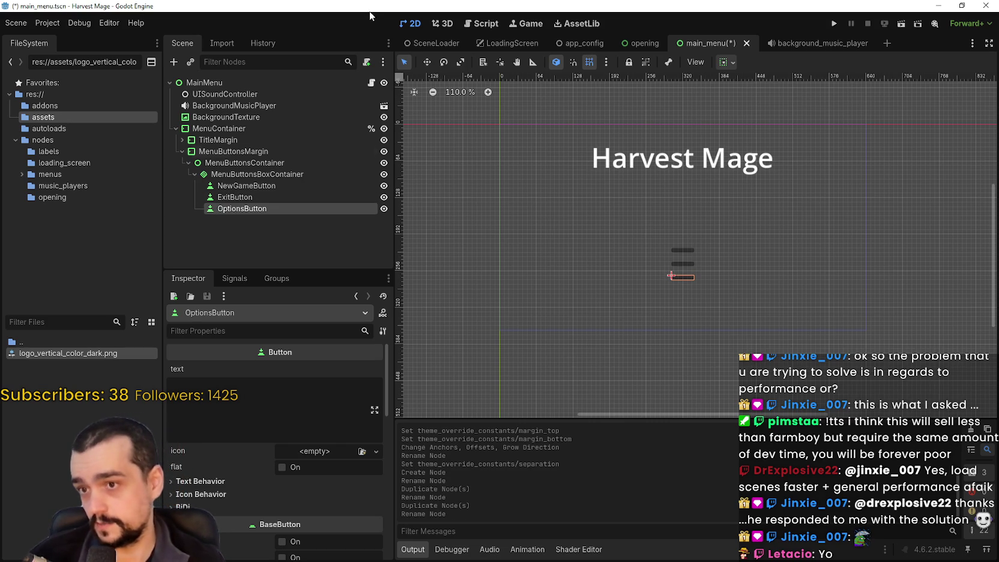
drag(256, 212, 252, 192)
- Set NewGameButton's Text to 'New Game', then select OptionsButton's Text field
click(251, 189)
click(251, 400)
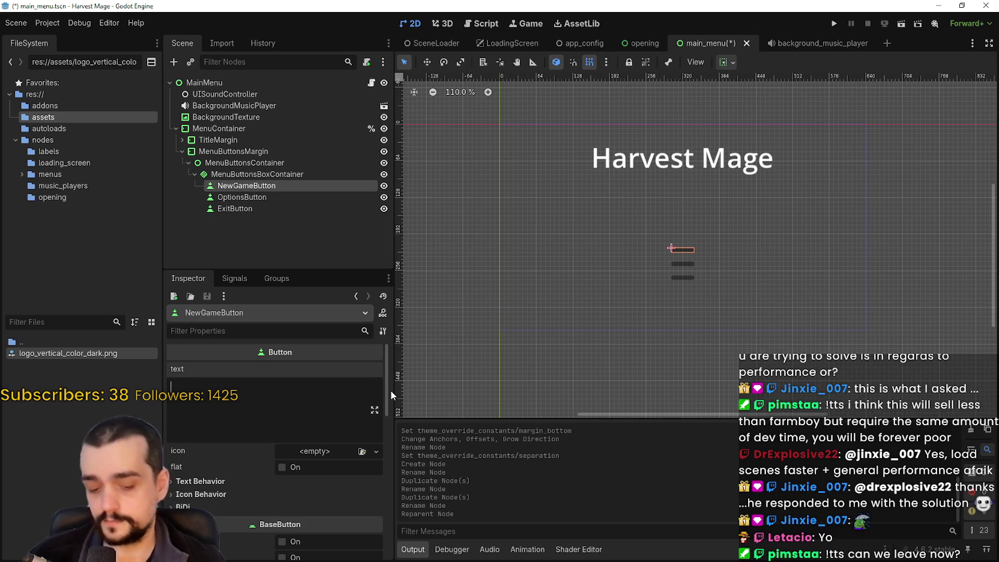
text(New Game)
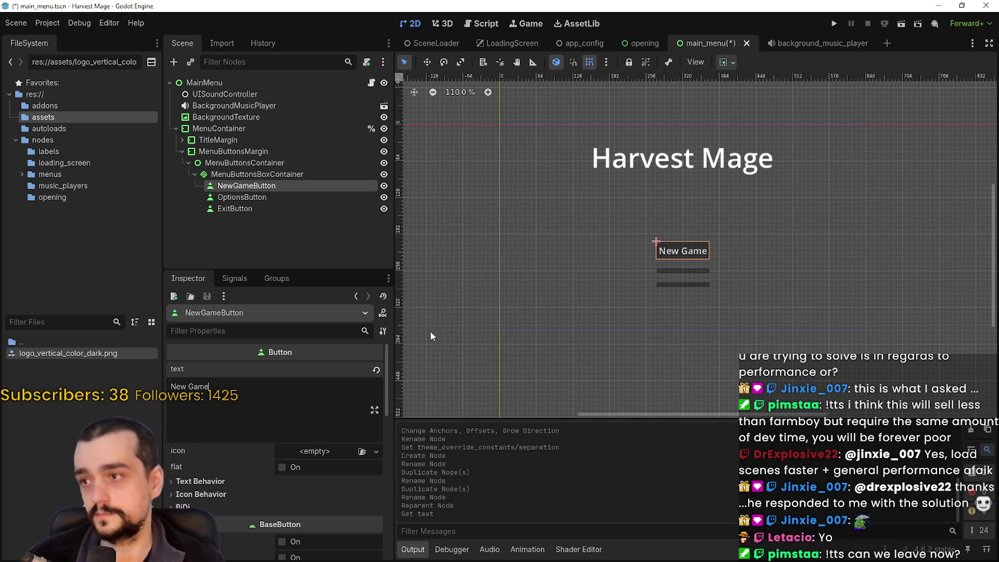
click(257, 200)
click(227, 388)
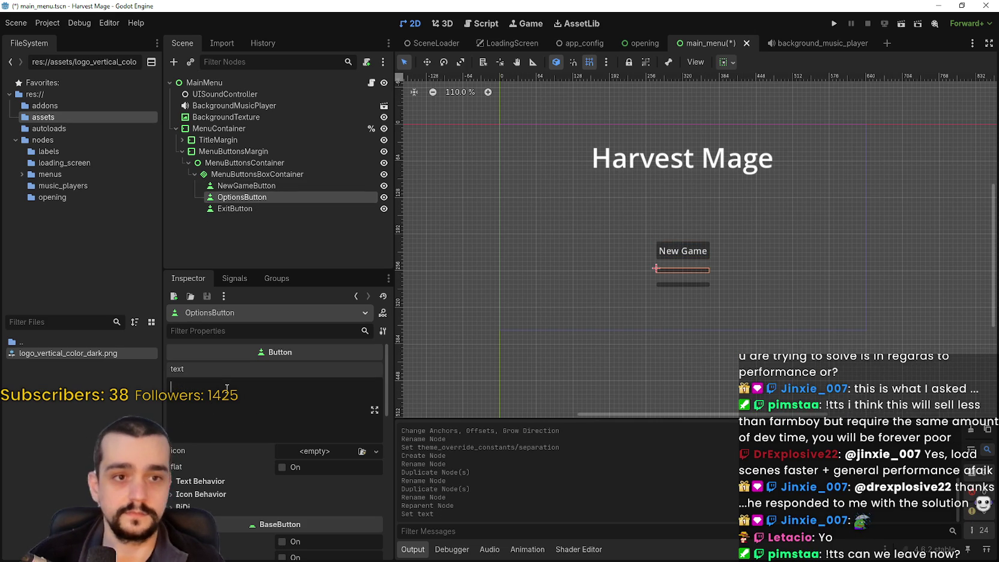
- Set OptionsButton's text to 'Options' and ExitButton's to 'Exit', then save the scene
text(Options)
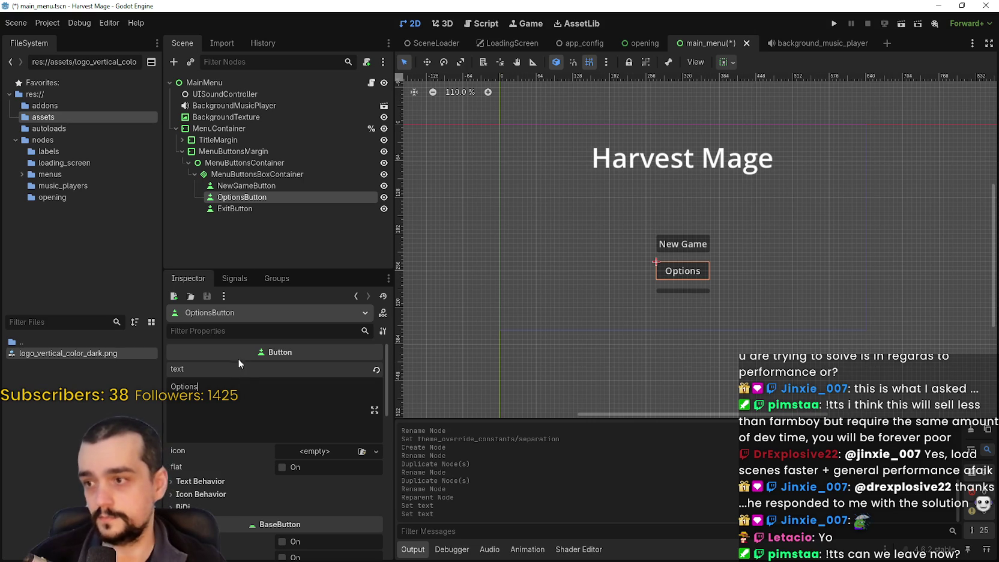
click(240, 209)
click(226, 389)
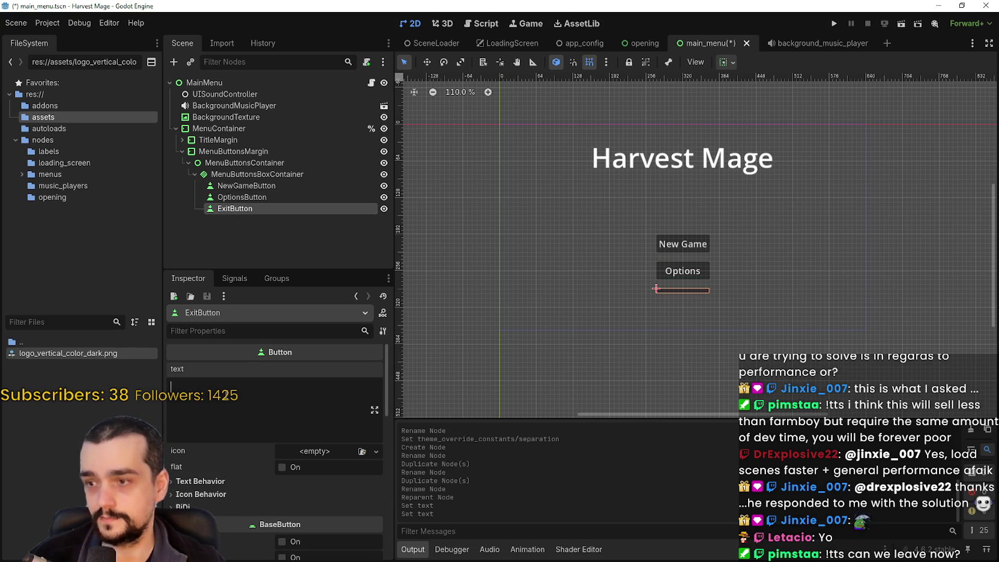
text(Exit)
key(ctrl+s)
- Scroll through the Inspector and select NewGameButton in the scene tree
scroll(637, 242, up, 5)
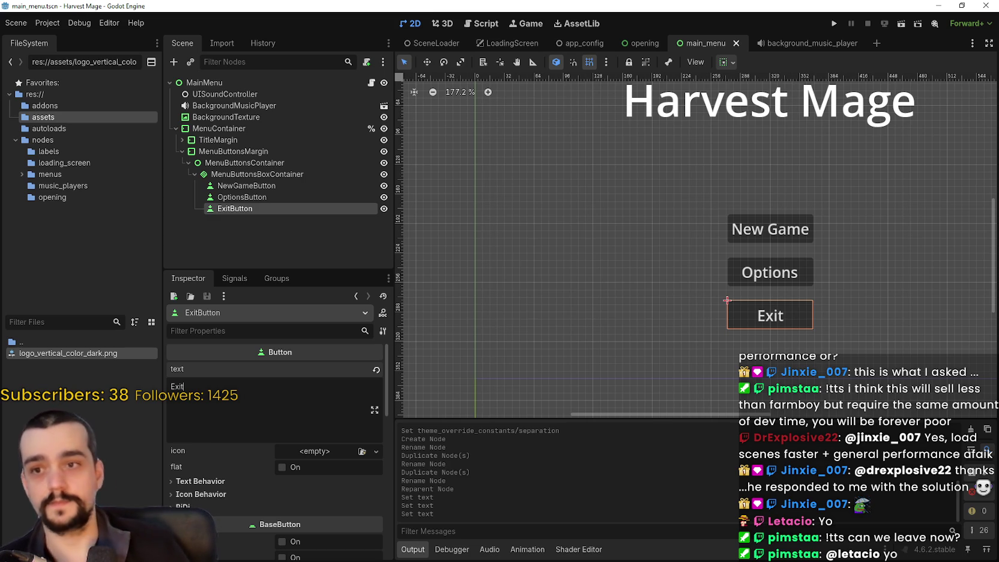
scroll(801, 268, down, 1)
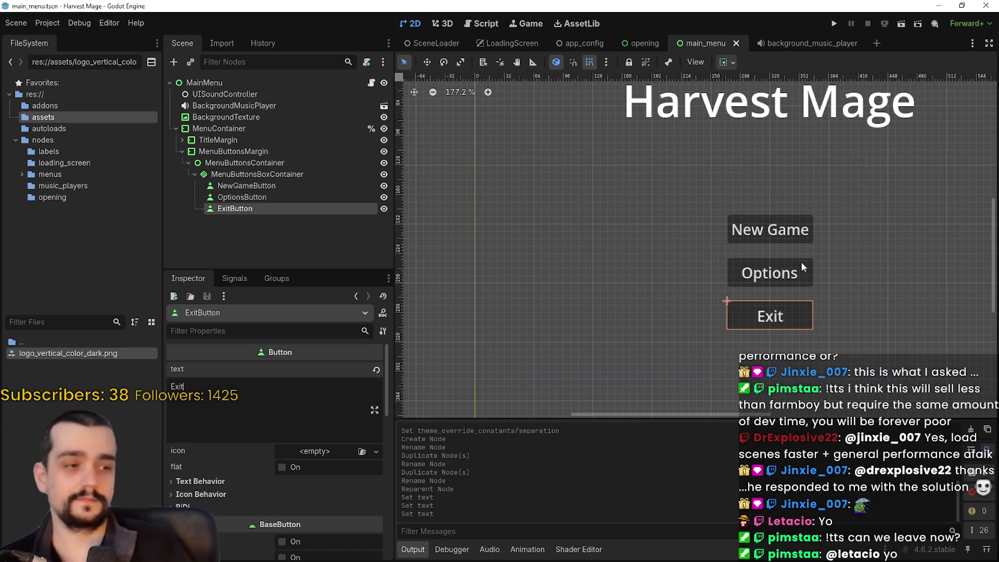
scroll(804, 252, down, 4)
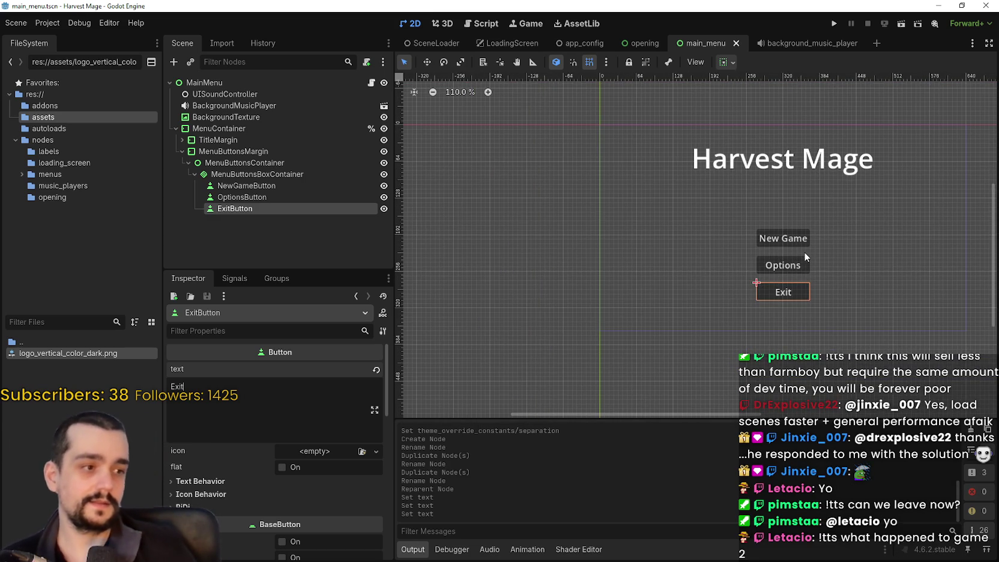
scroll(804, 251, down, 3)
scroll(747, 208, up, 5)
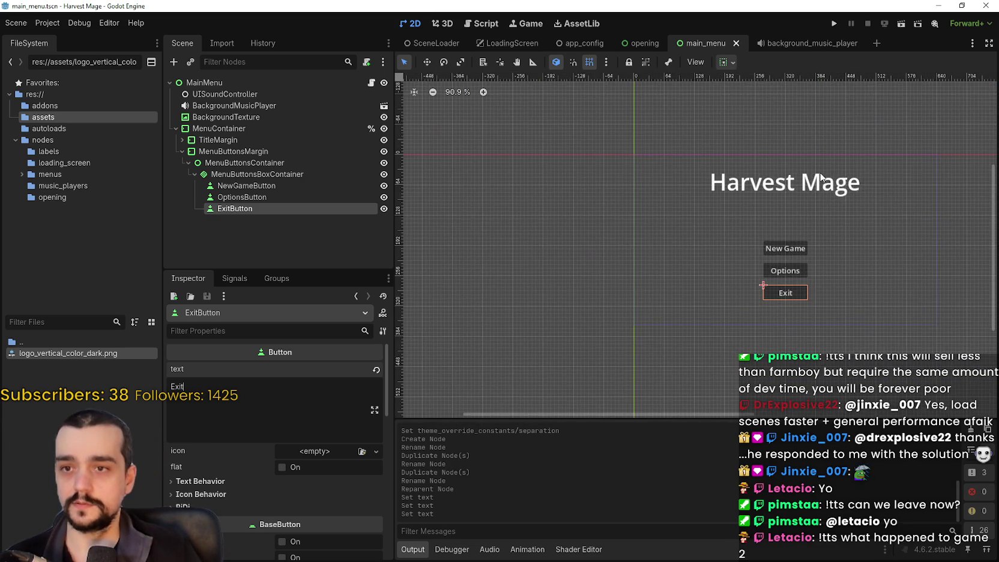
scroll(711, 209, down, 3)
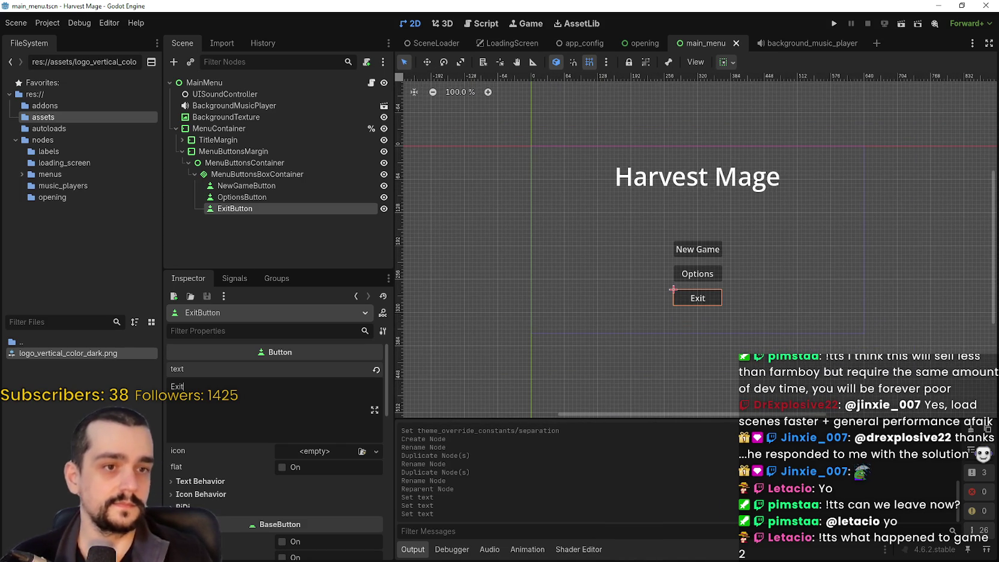
click(270, 186)
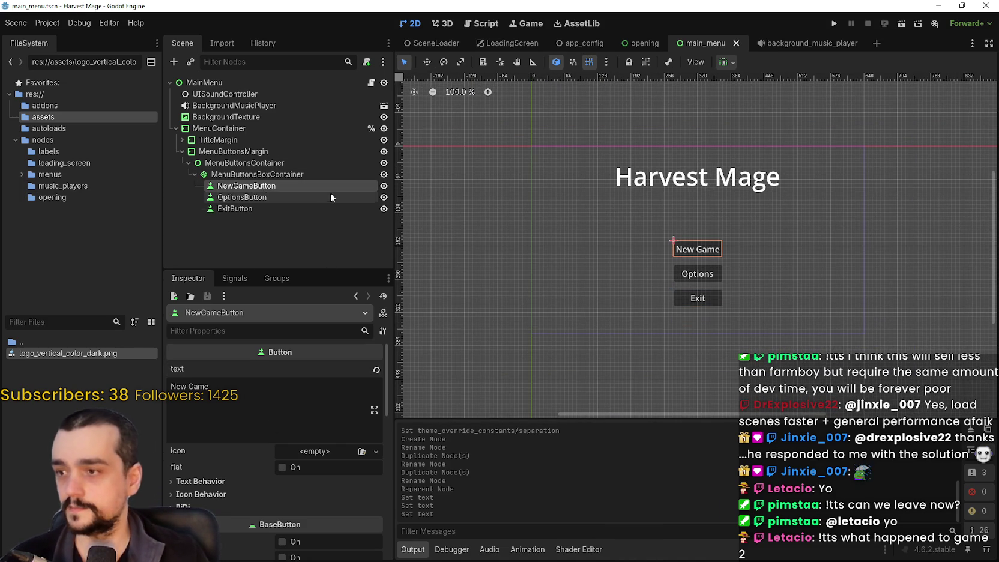
- Enable Access as Unique Name on NewGameButton, OptionsButton and ExitButton, then save the scene
right_click(331, 185)
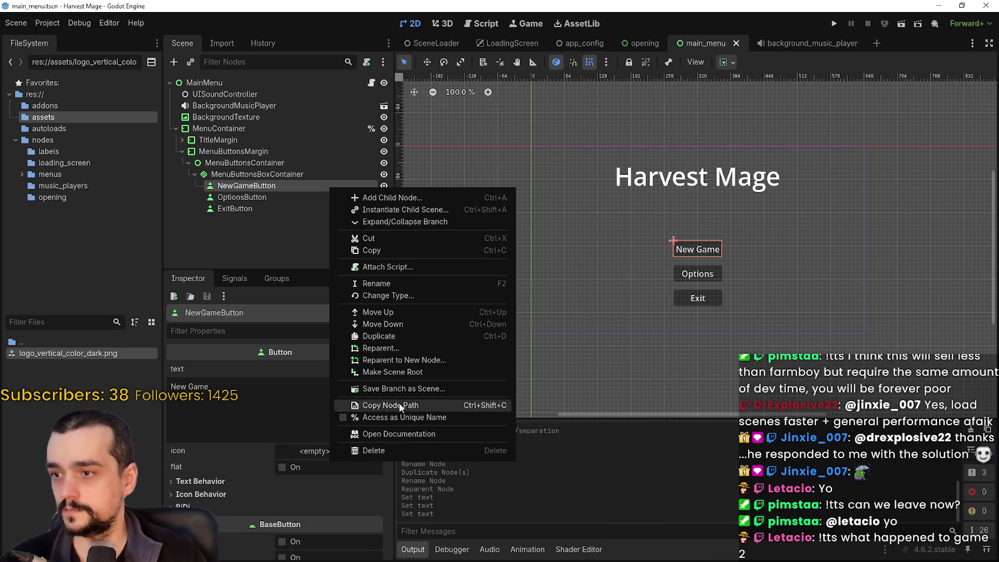
click(401, 417)
right_click(346, 199)
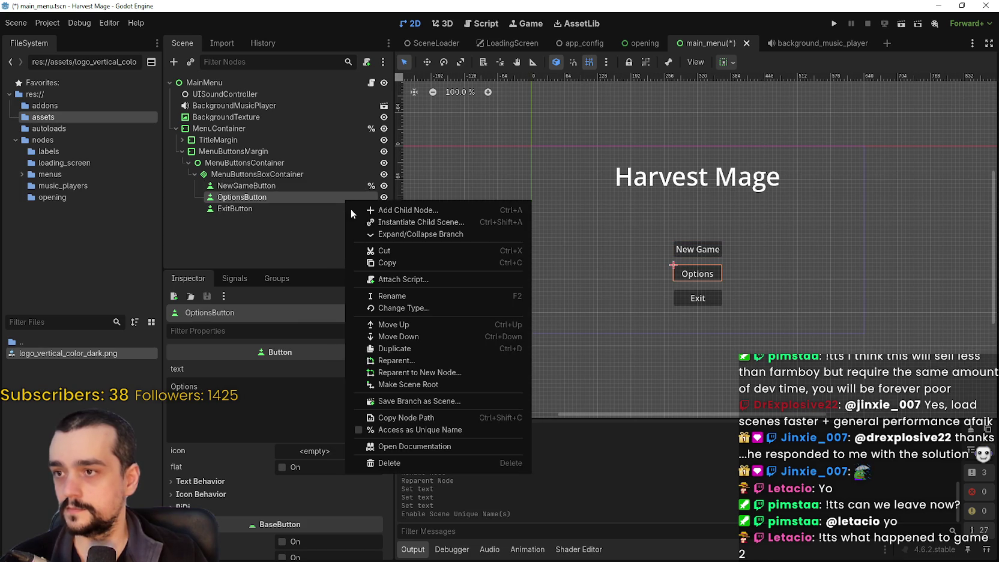
click(420, 431)
right_click(317, 213)
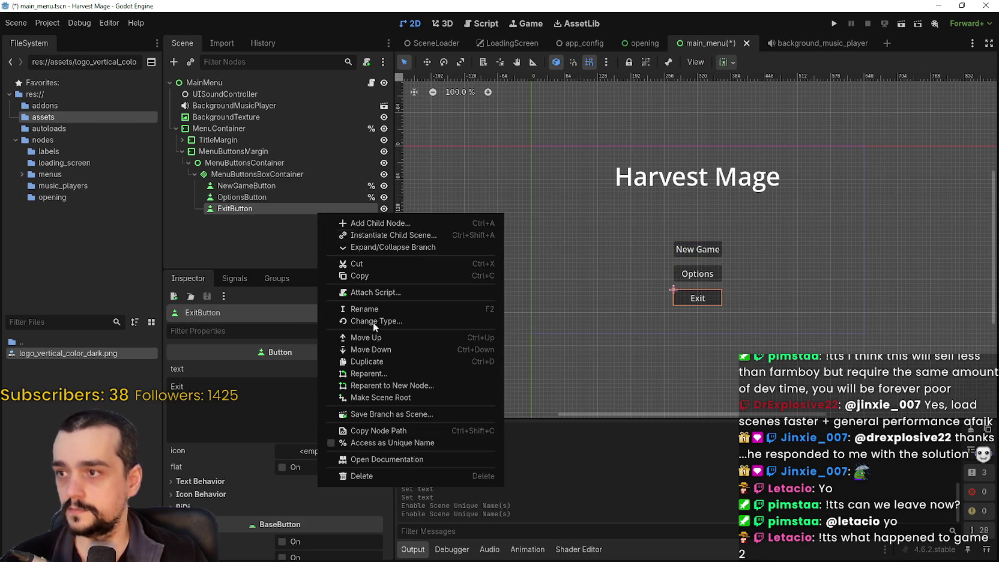
click(405, 443)
key(ctrl+s)
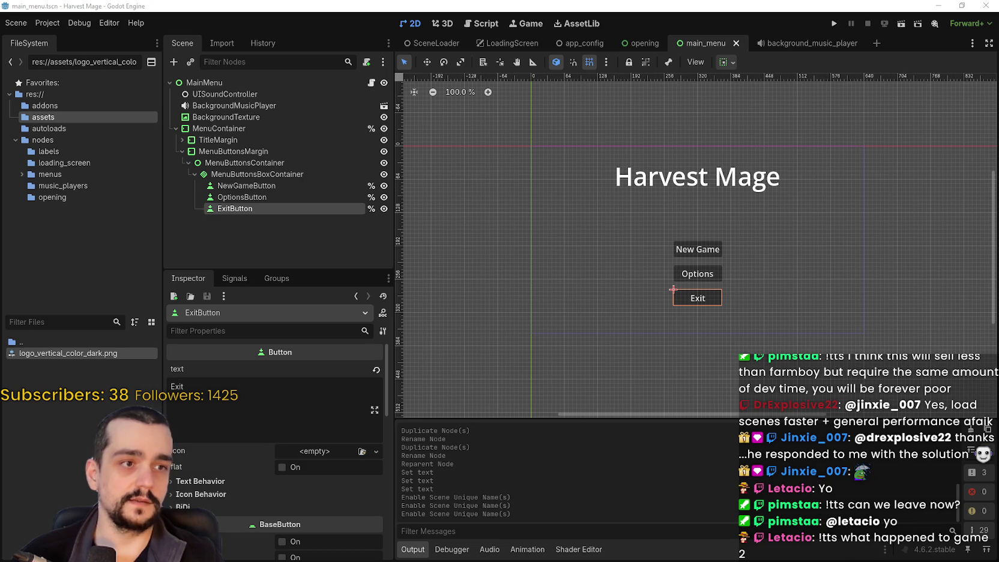
- Select MenuButtonsBoxContainer and open the res://nodes folder in the FileSystem dock
click(250, 163)
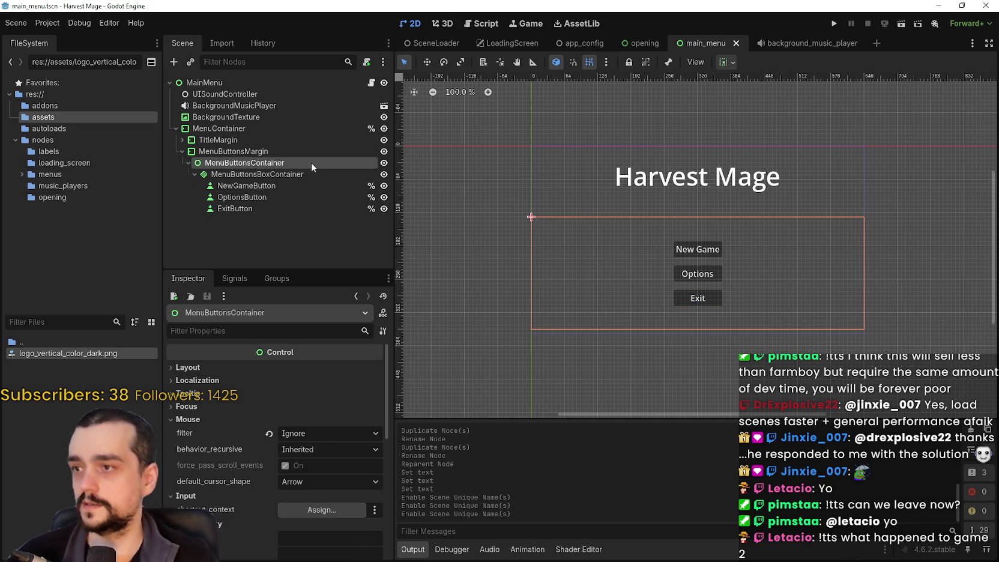
click(283, 173)
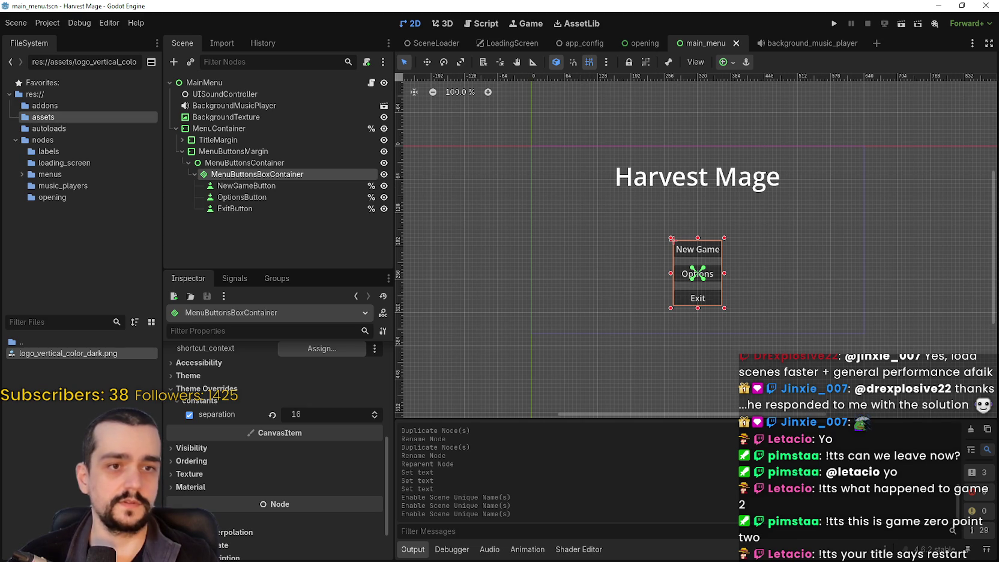
click(68, 140)
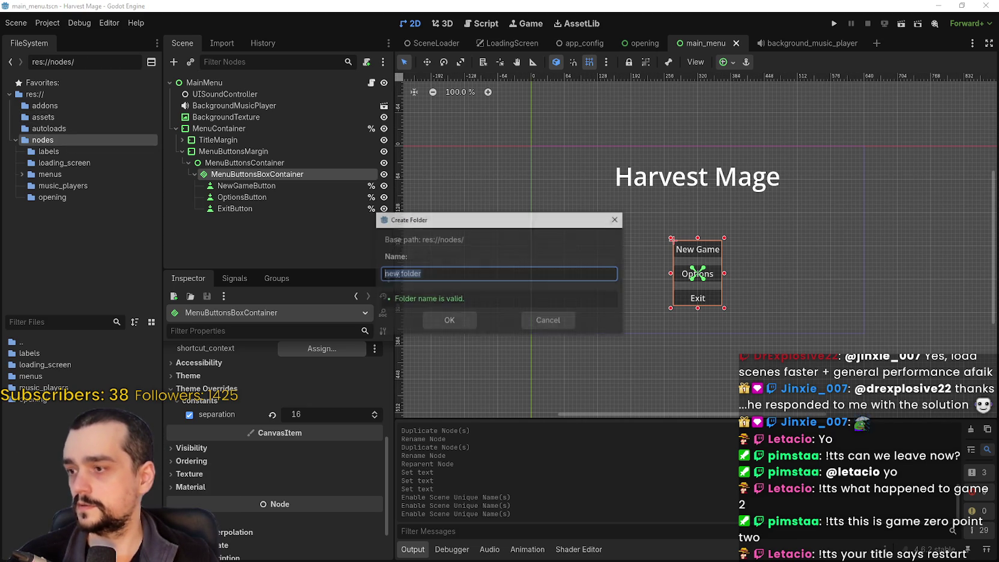
- Name the new folder 'utilities' under res://nodes/ and confirm it
text(u)
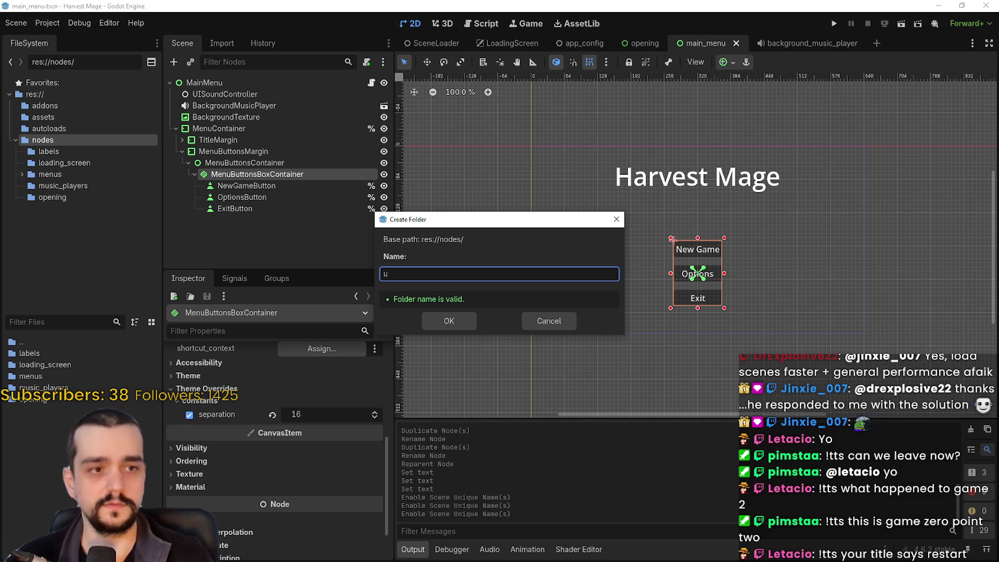
text(tilities)
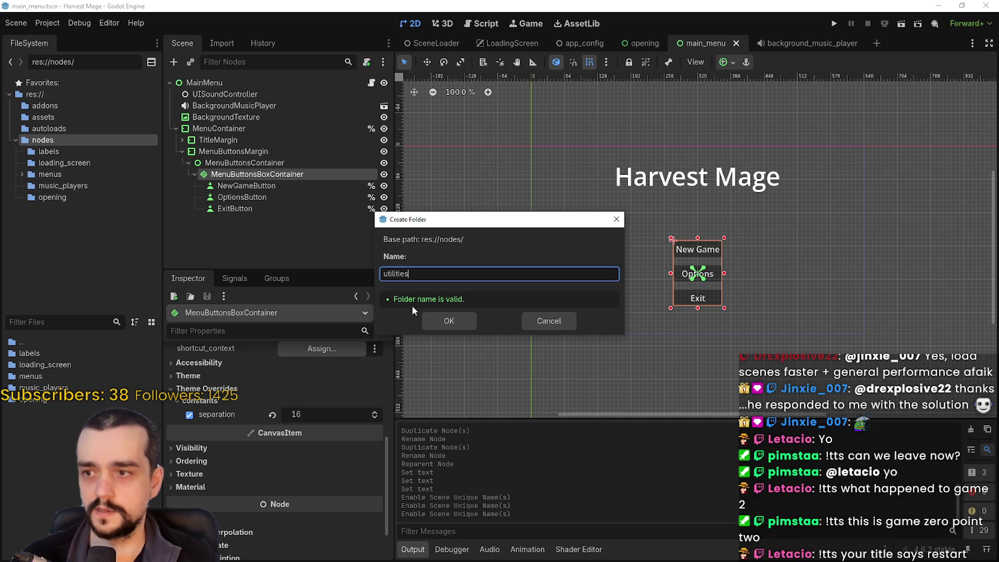
click(430, 318)
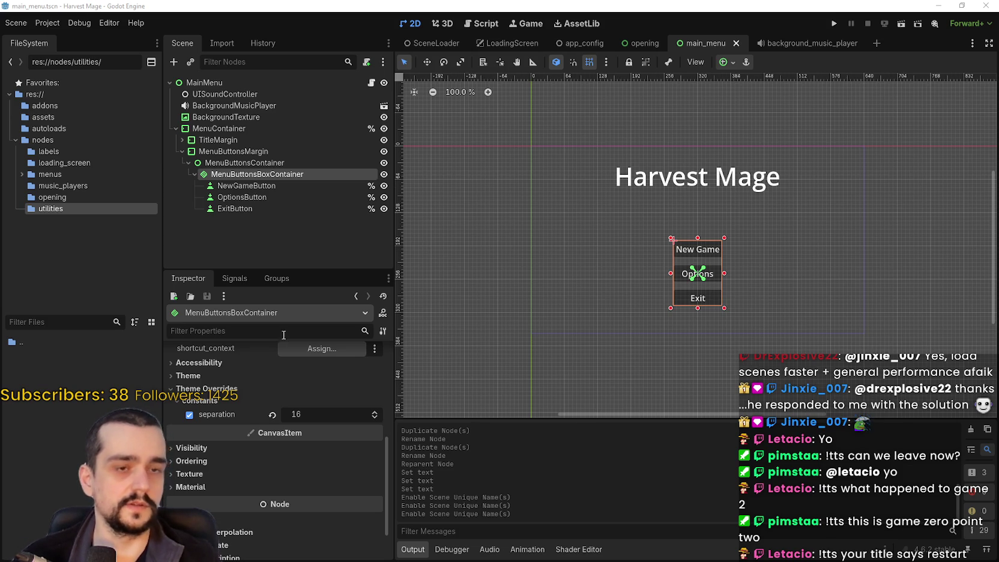
- Create capture_focus.gd in res://nodes/utilities as a GDScript inheriting Control
right_click(63, 398)
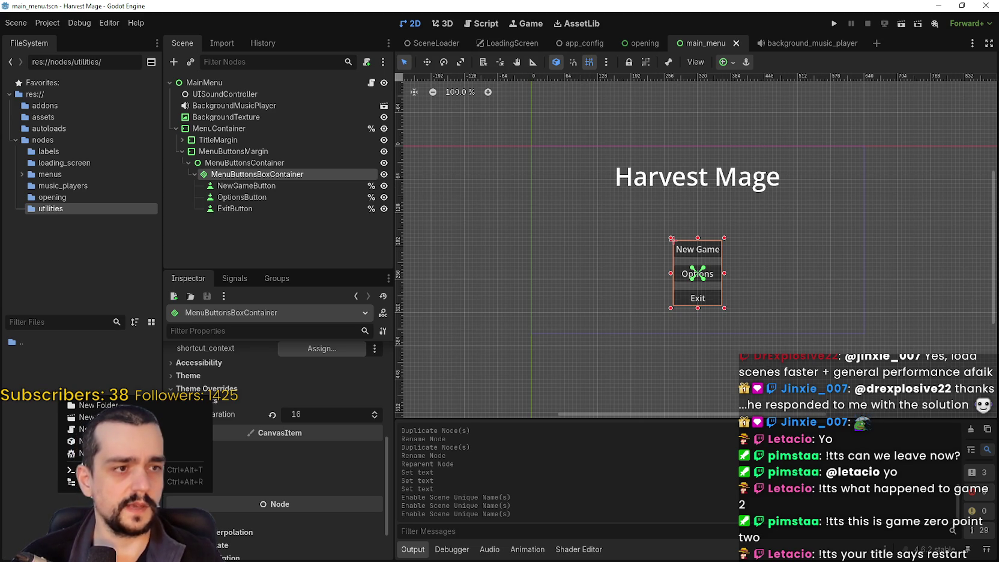
key(Escape)
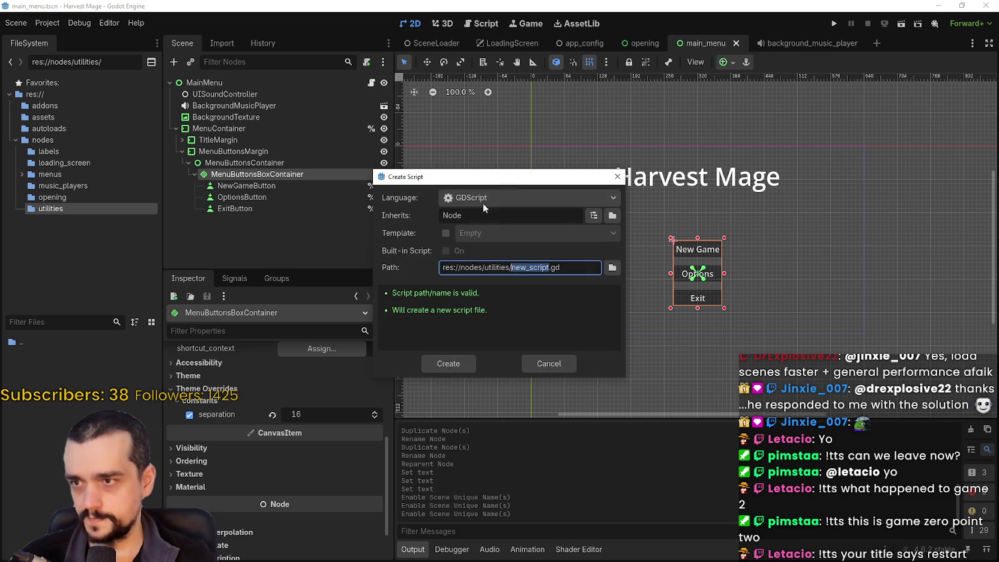
click(593, 215)
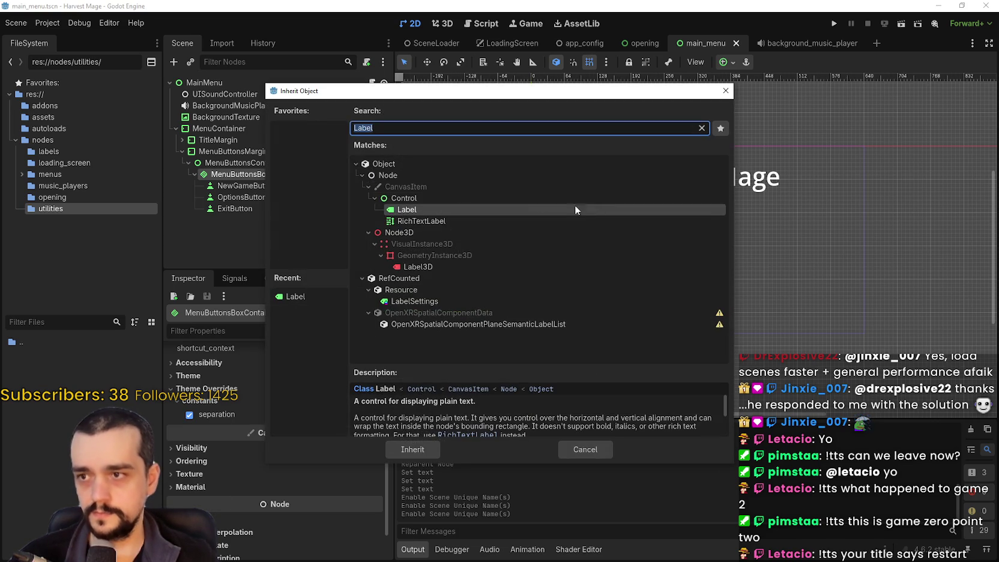
click(454, 199)
click(417, 450)
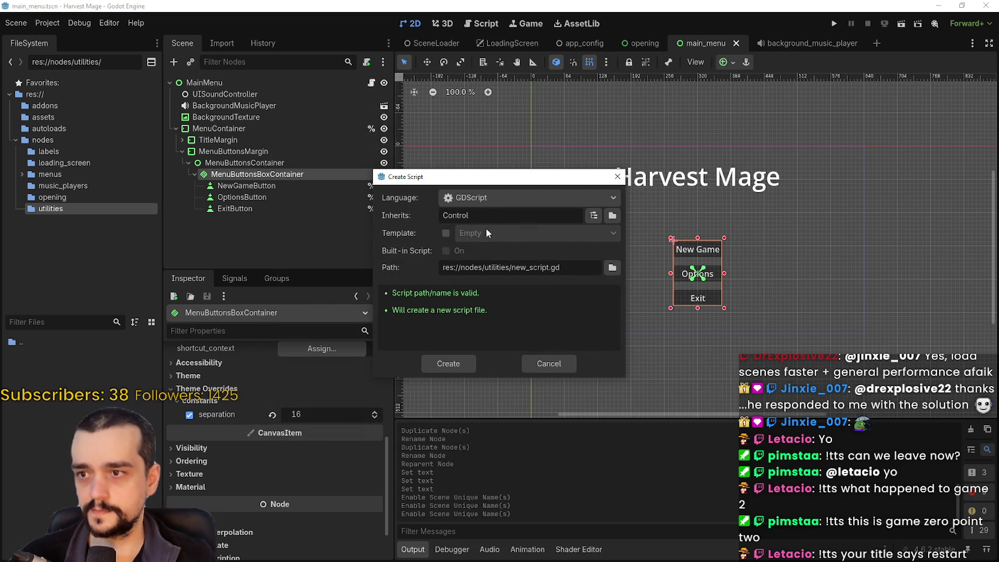
double_click(536, 267)
text(pture_focus)
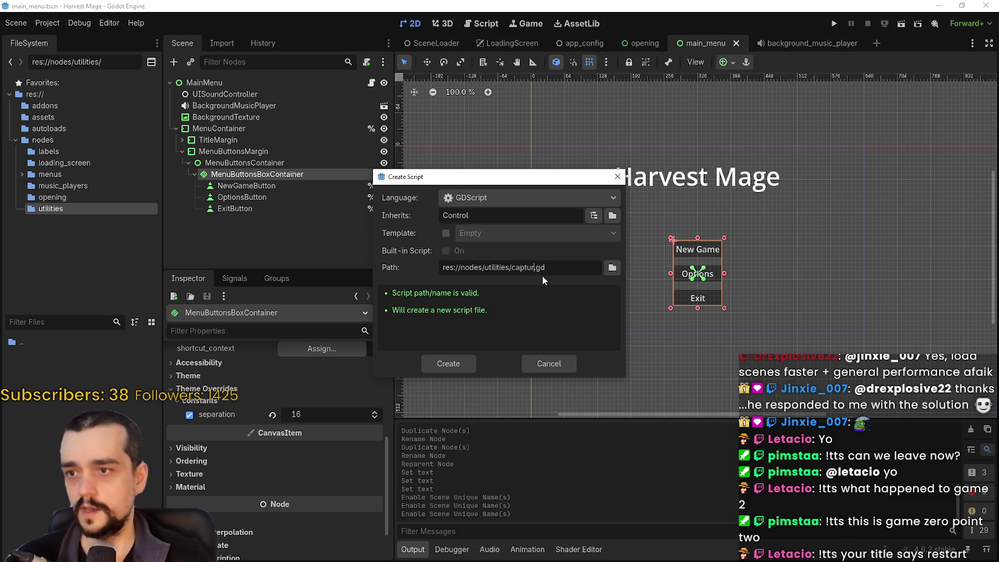
click(448, 363)
click(660, 171)
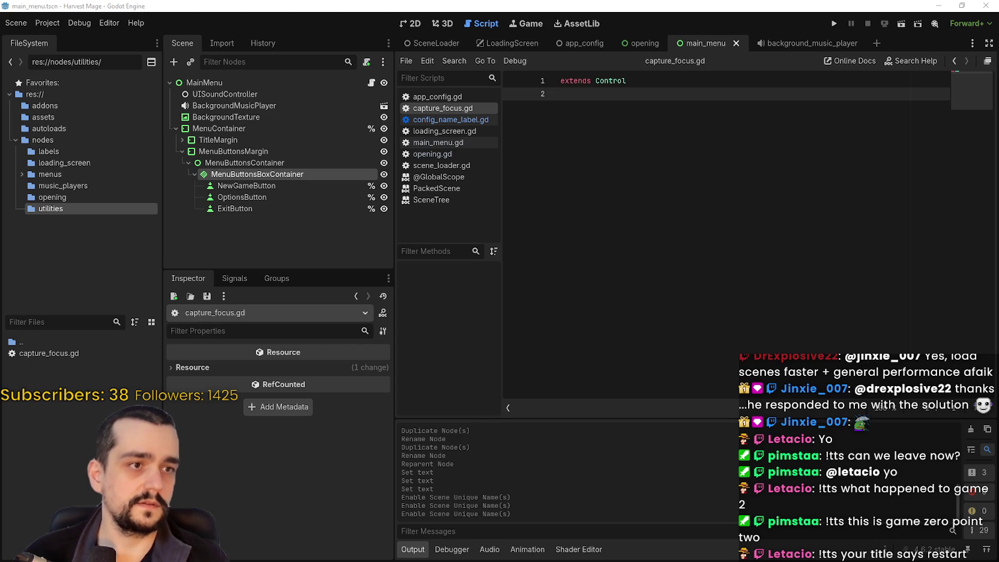
- Paste the focus-capture code below 'extends Control' and return to the header comments
key(ctrl+v)
scroll(719, 194, up, 5)
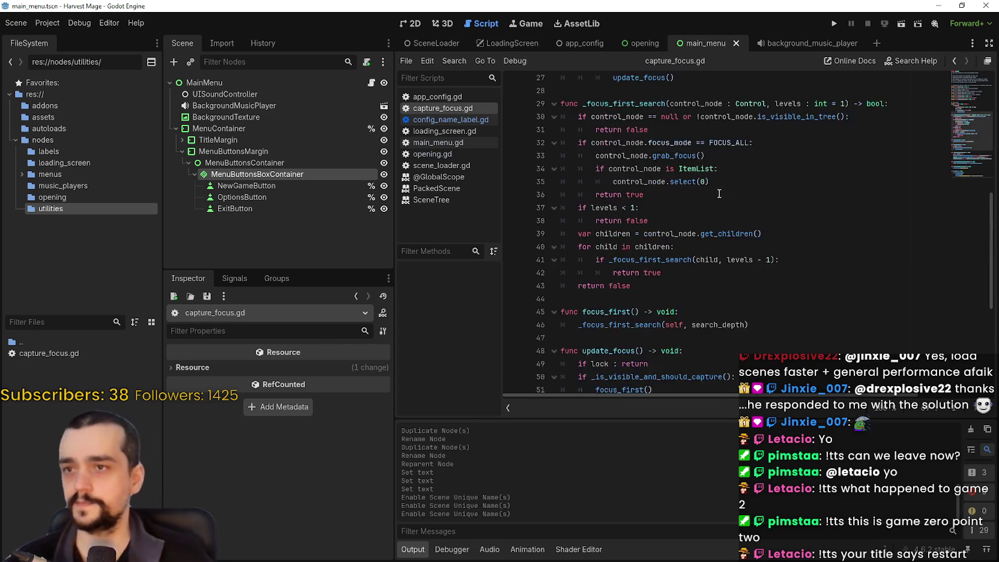
scroll(719, 193, up, 8)
click(722, 163)
click(753, 196)
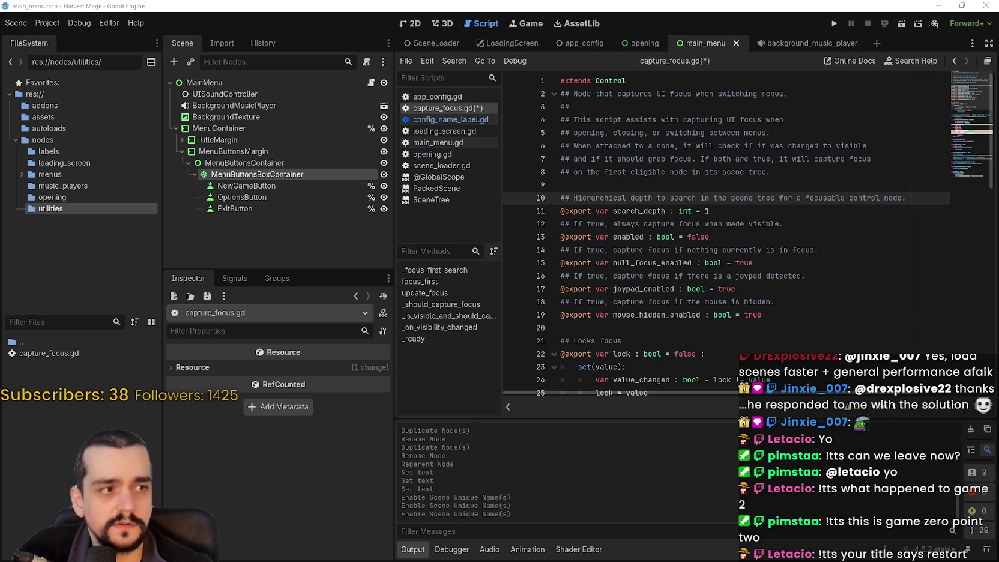
- Review the joypad_enabled, mouse-hidden and lock export lines, then save capture_focus.gd
click(663, 200)
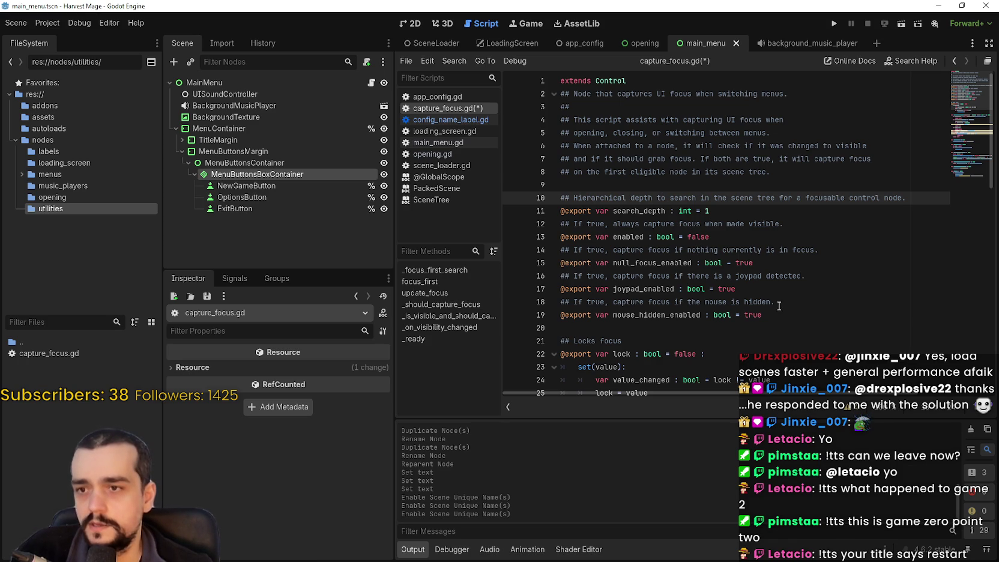
click(641, 289)
click(754, 301)
scroll(751, 301, down, 2)
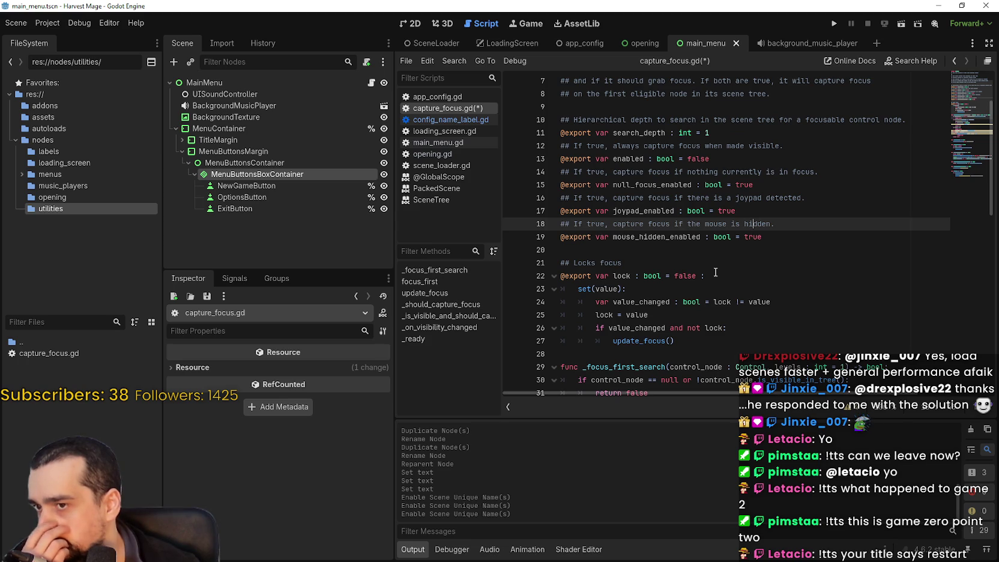
click(716, 272)
scroll(702, 267, down, 5)
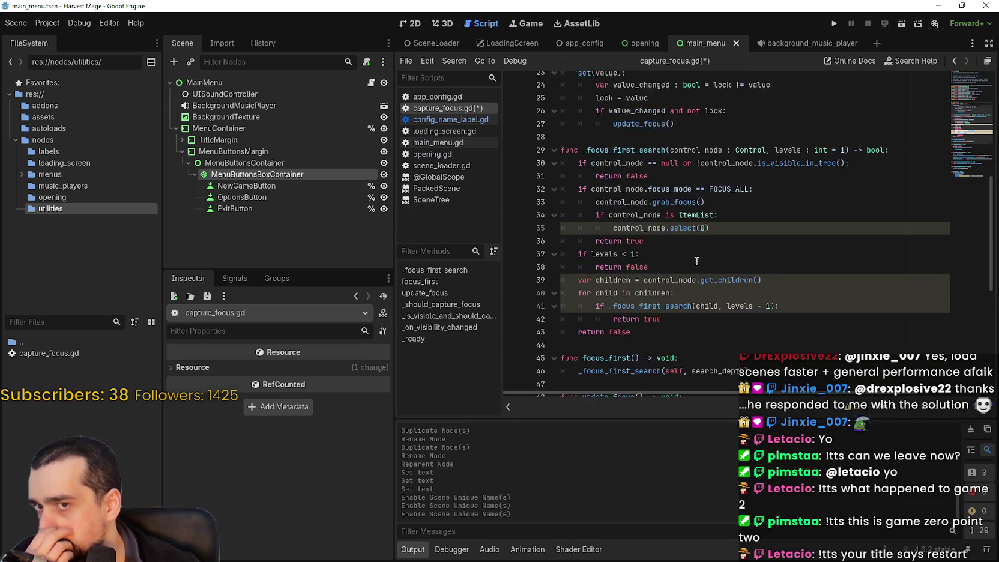
scroll(696, 261, up, 6)
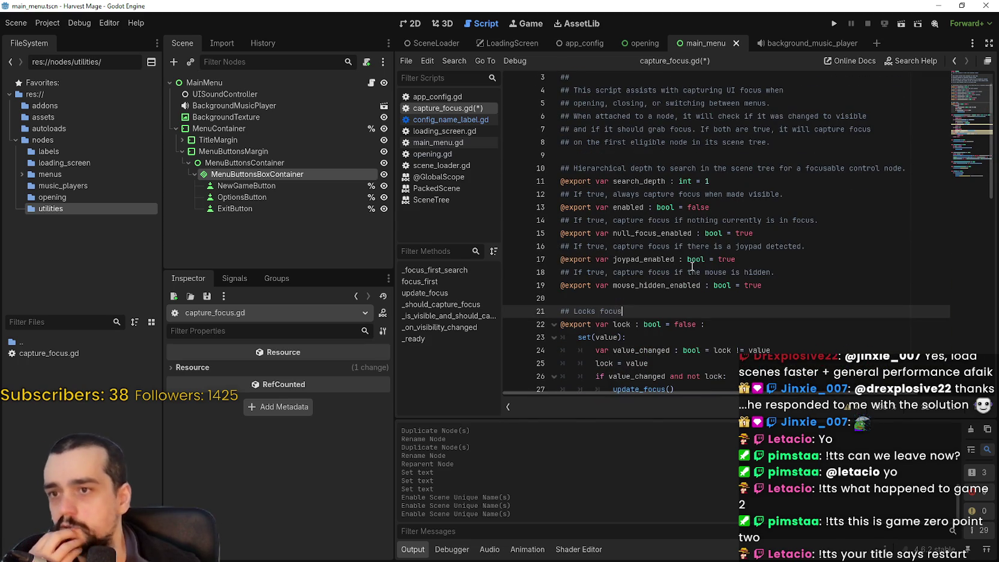
key(Up)
key(ctrl+s)
- Read through the ItemList select line and _is_visible_and_should_capture function, moving the Game Template window aside
scroll(719, 303, down, 3)
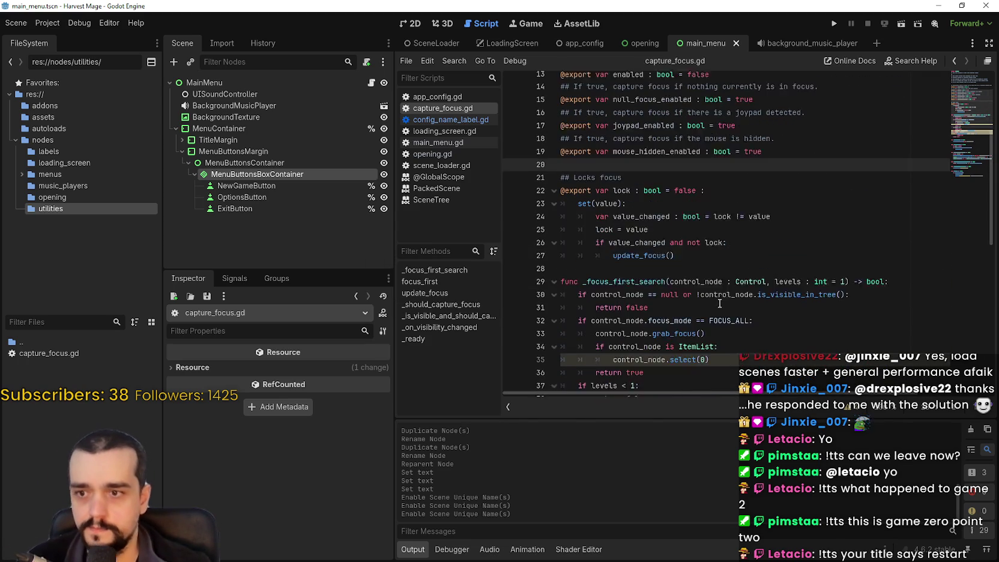
scroll(720, 303, down, 2)
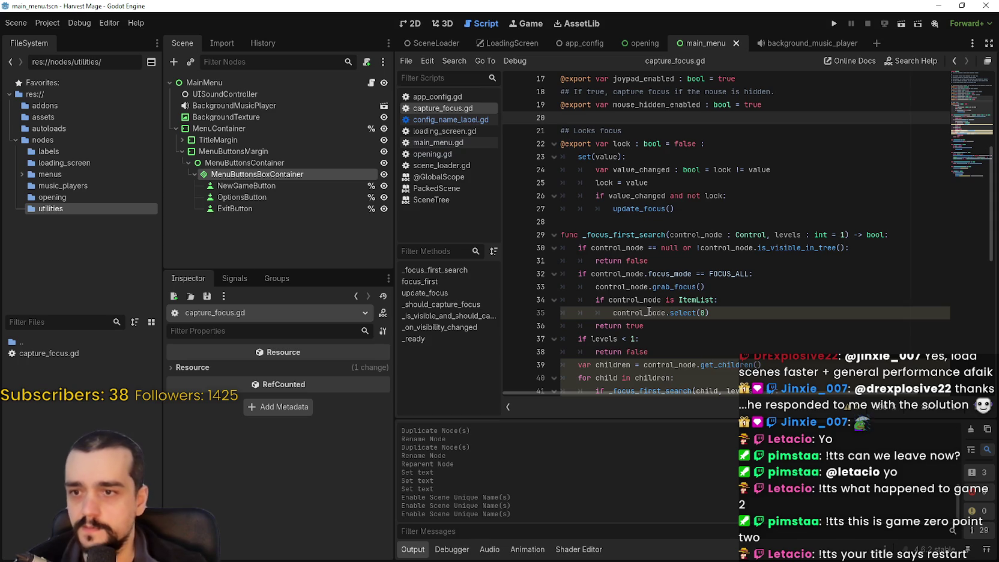
click(779, 309)
scroll(780, 307, down, 2)
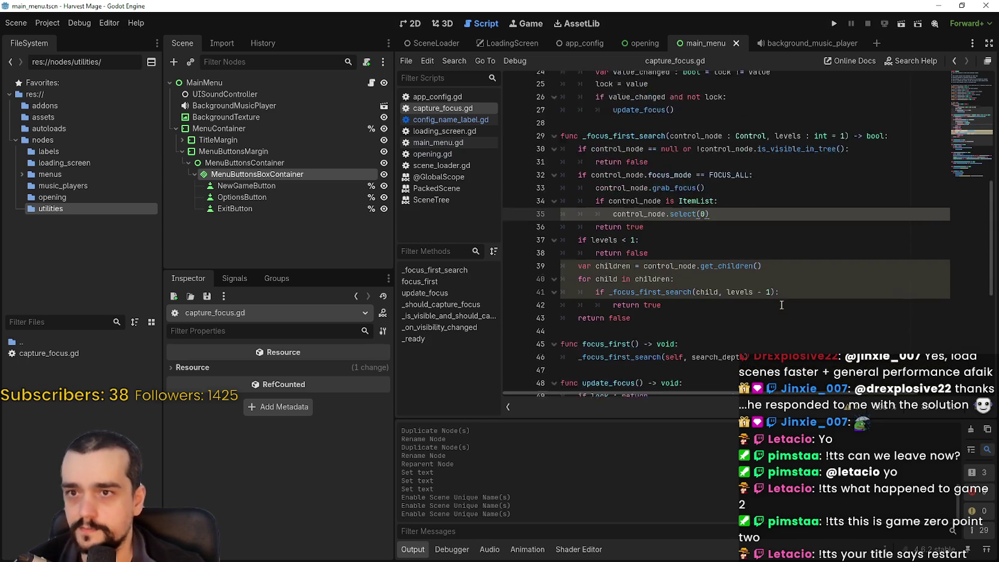
scroll(777, 301, down, 7)
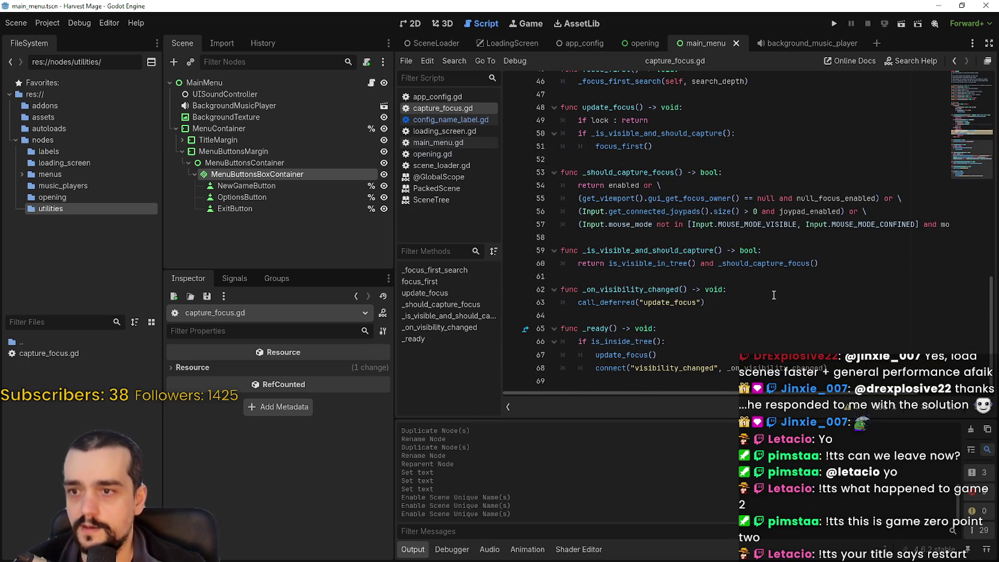
scroll(774, 295, up, 7)
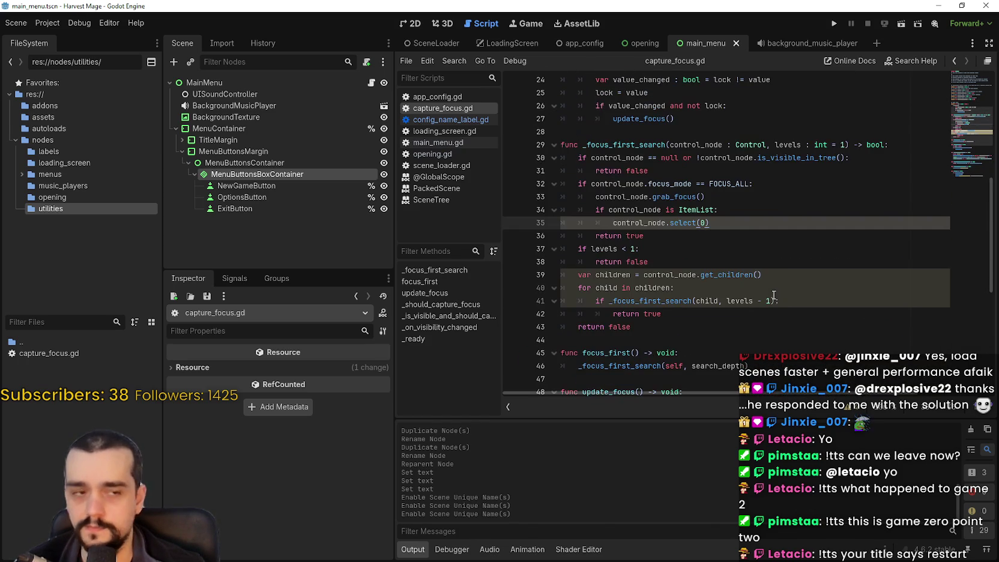
scroll(773, 295, up, 3)
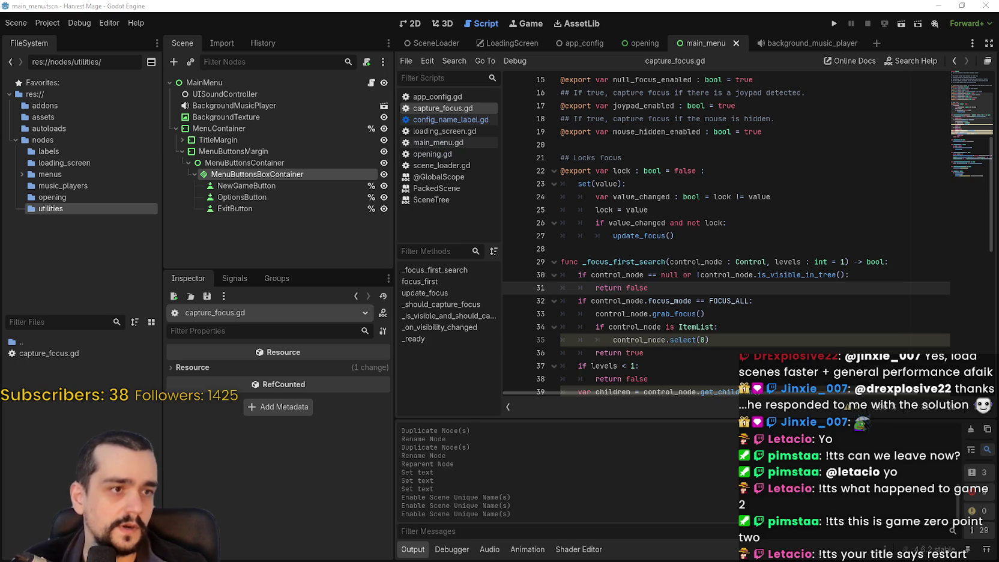
scroll(841, 264, down, 10)
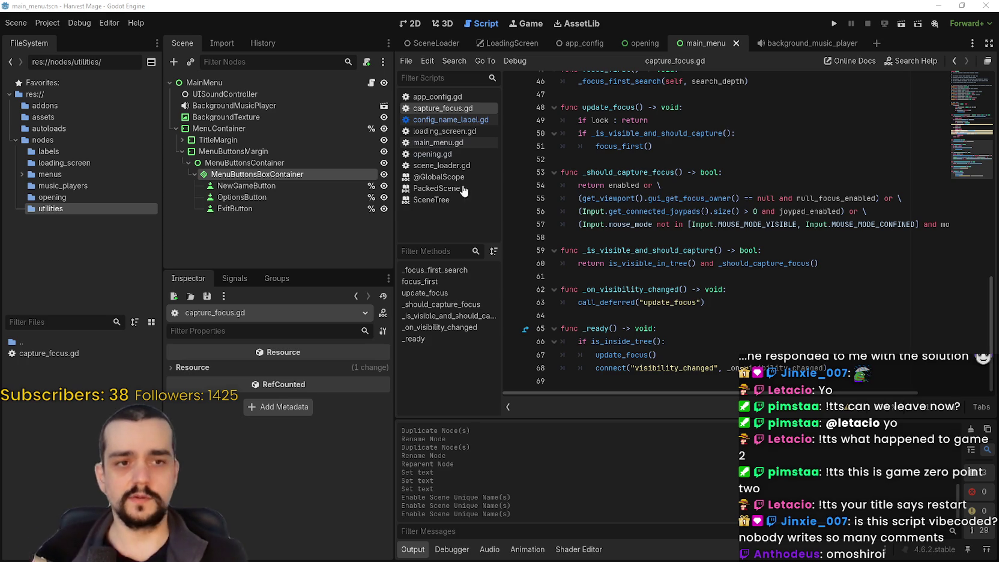
click(649, 250)
scroll(628, 220, up, 2)
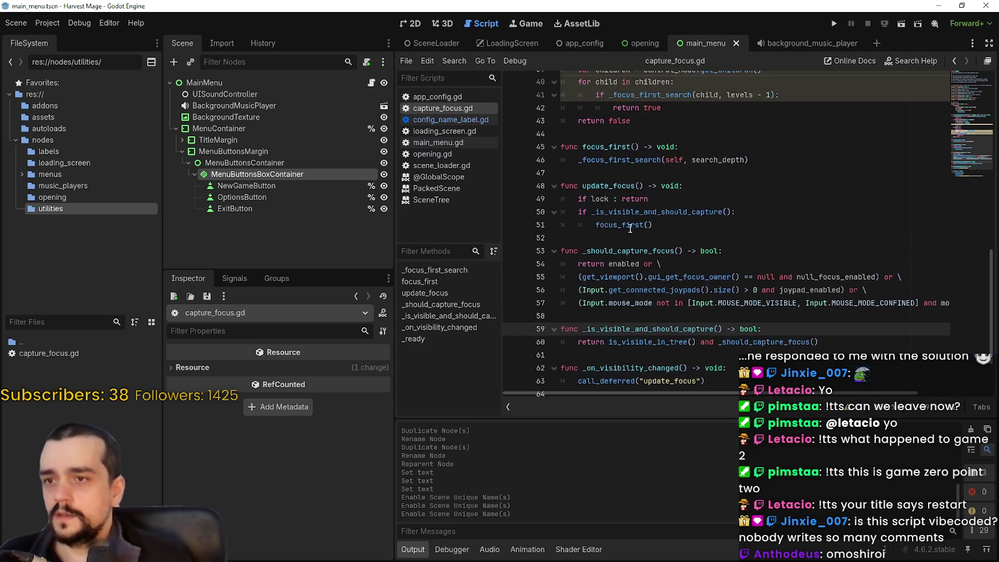
scroll(628, 222, up, 10)
scroll(661, 210, down, 3)
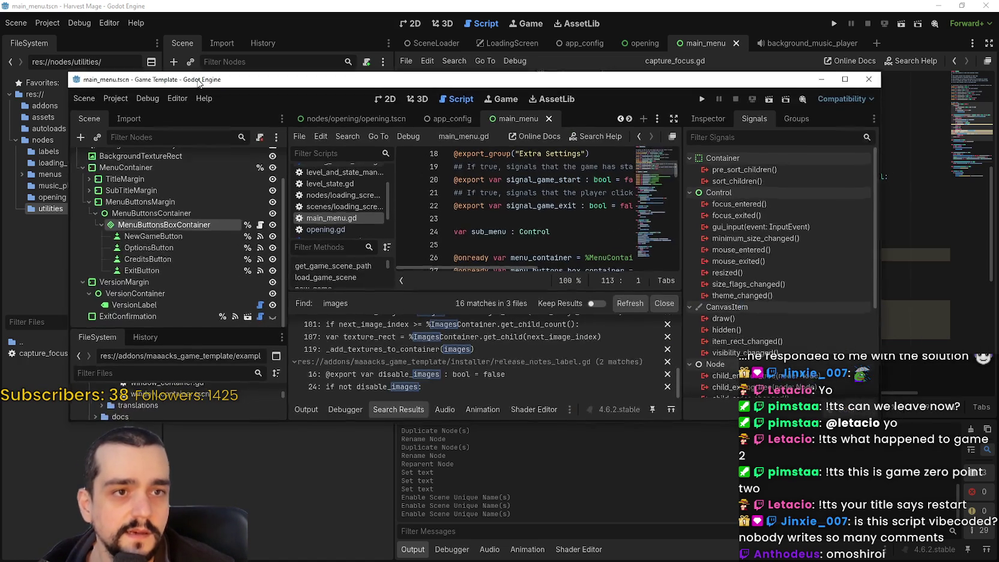
mouse_move(196, 103)
mouse_down()
mouse_move(210, 67)
mouse_move(998, 65)
mouse_up()
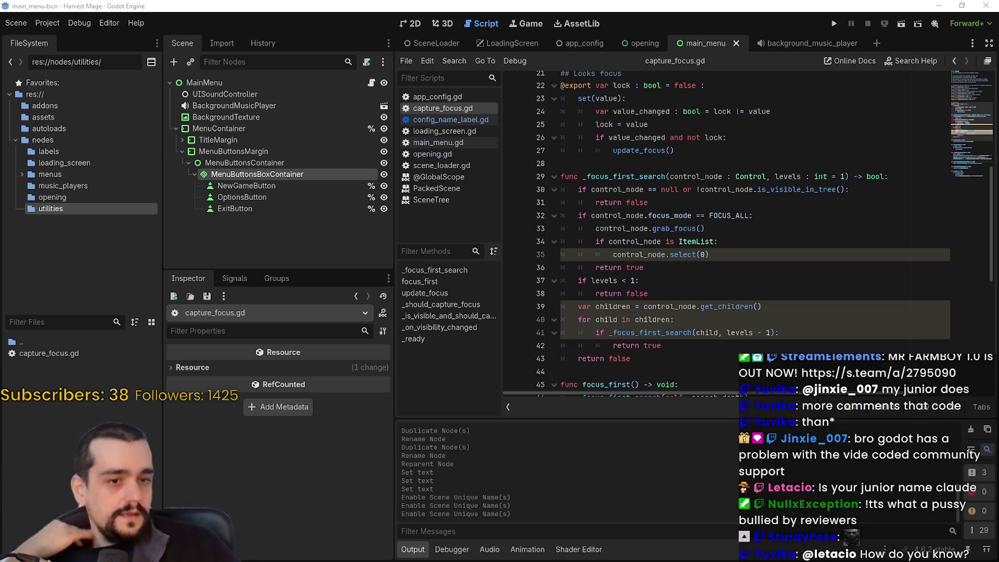
key(Down)
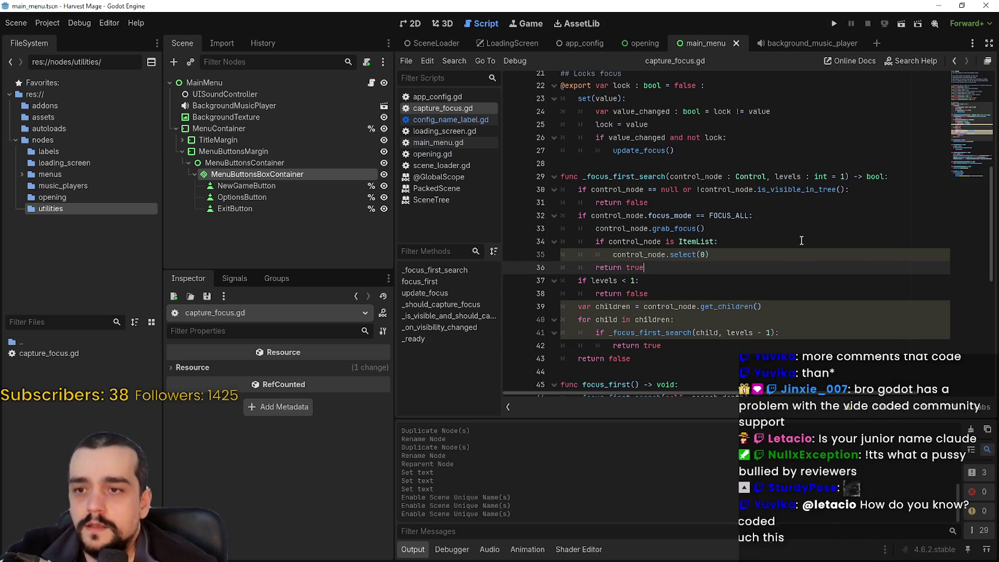
scroll(801, 240, up, 5)
scroll(766, 227, down, 2)
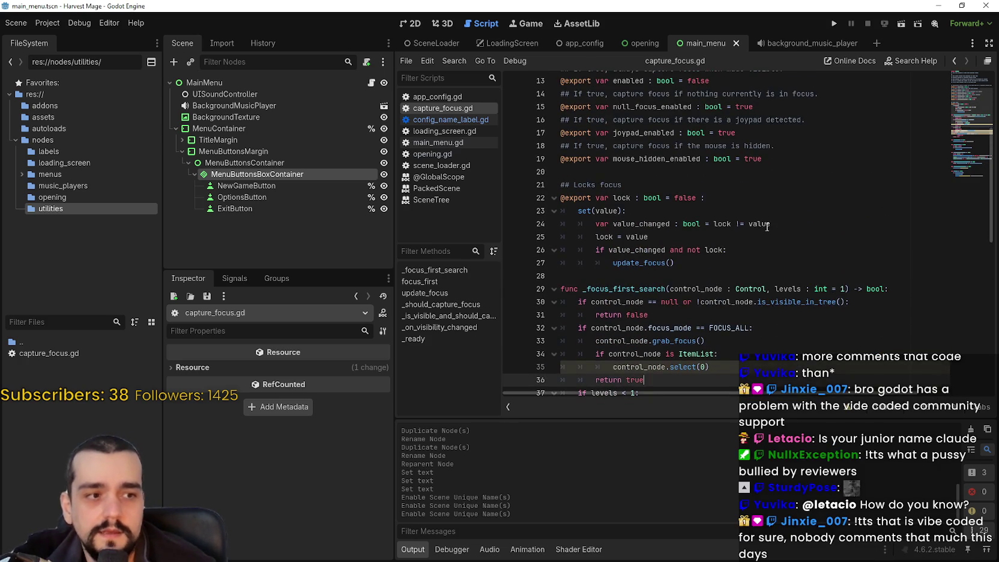
mouse_move(762, 228)
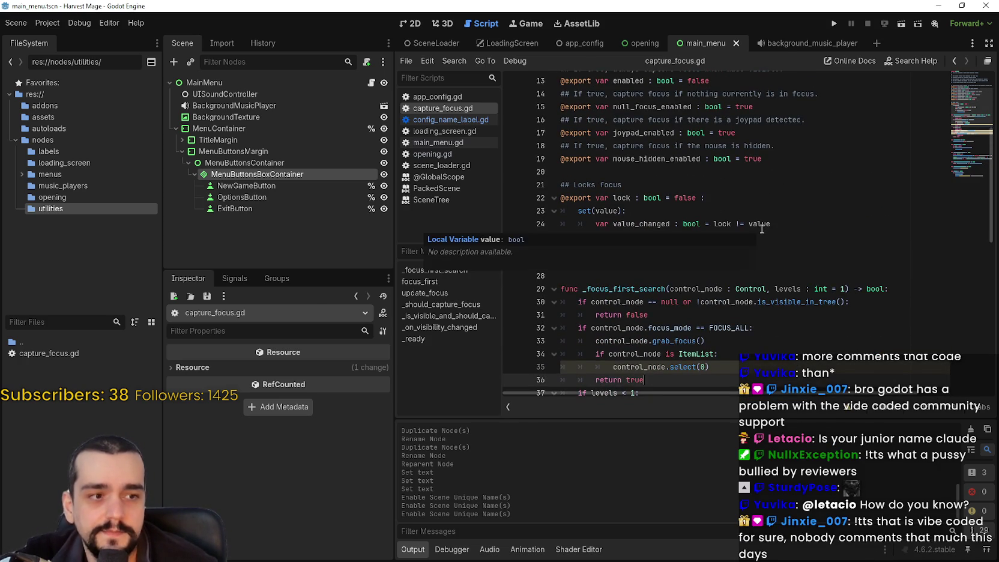
scroll(762, 228, down, 5)
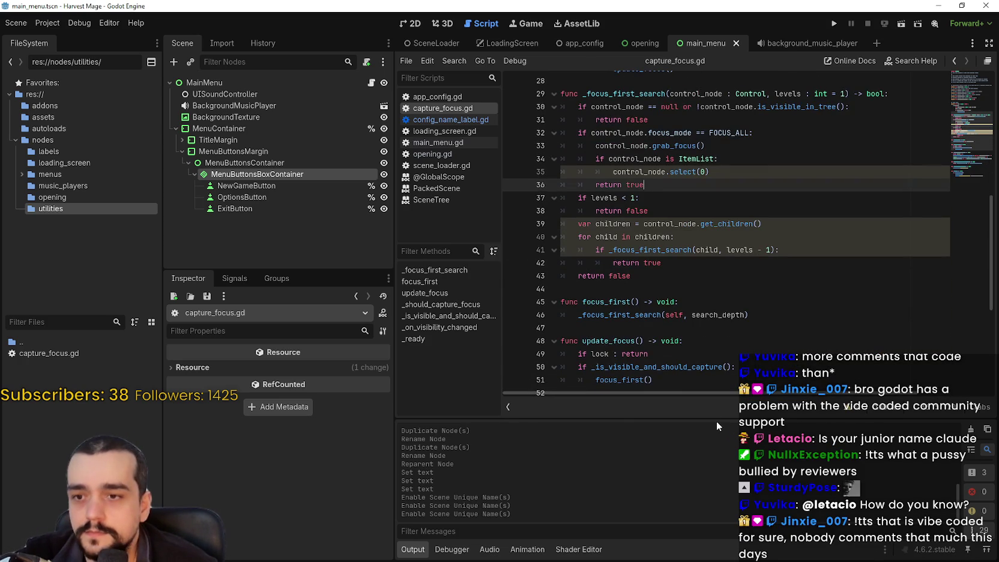
scroll(712, 327, up, 2)
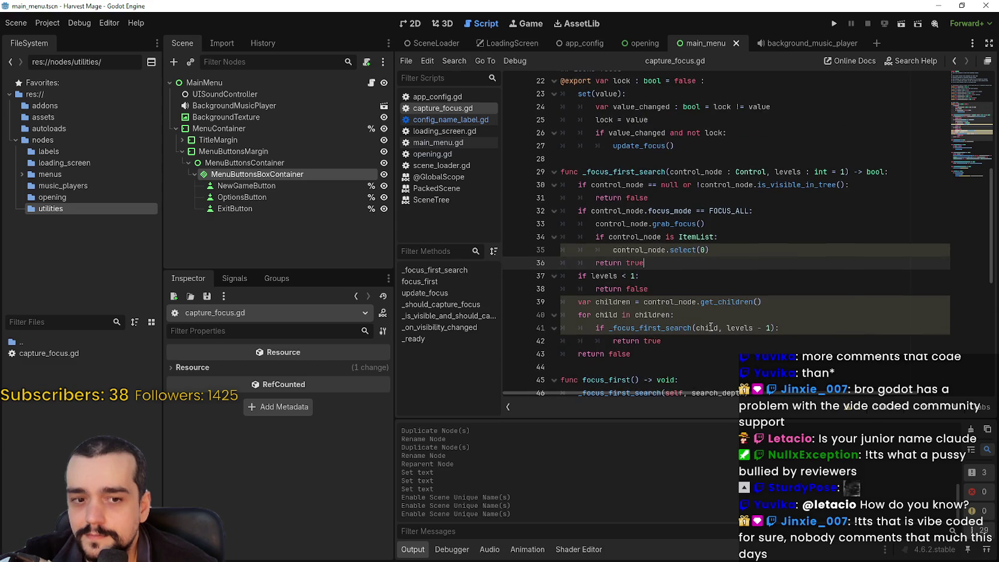
scroll(711, 328, up, 5)
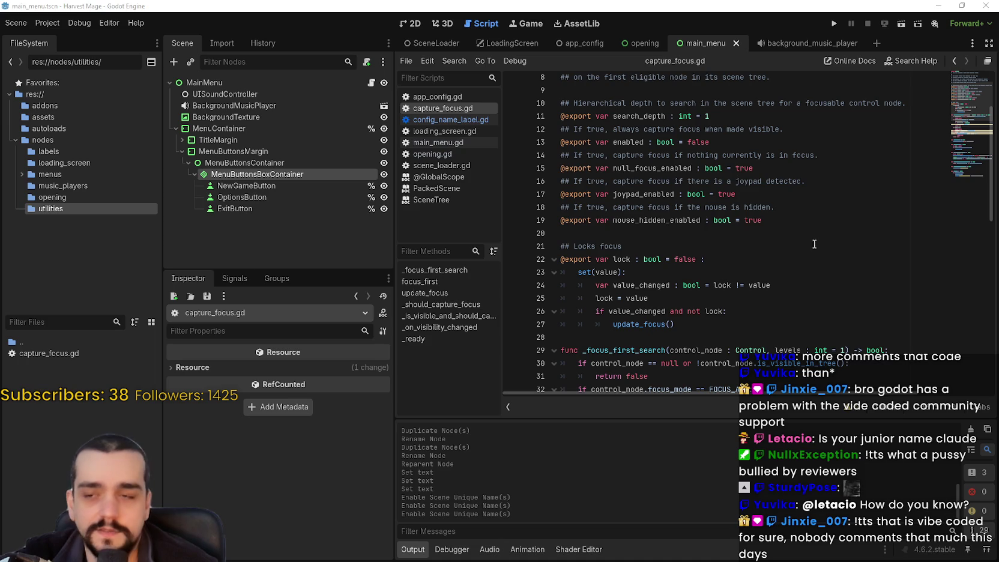
click(648, 207)
click(697, 233)
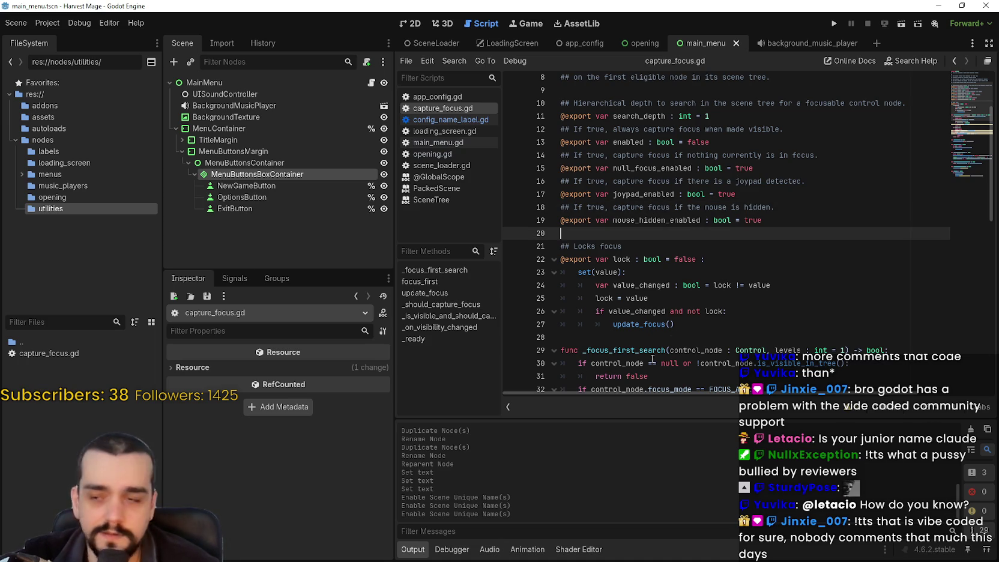
scroll(646, 271, down, 4)
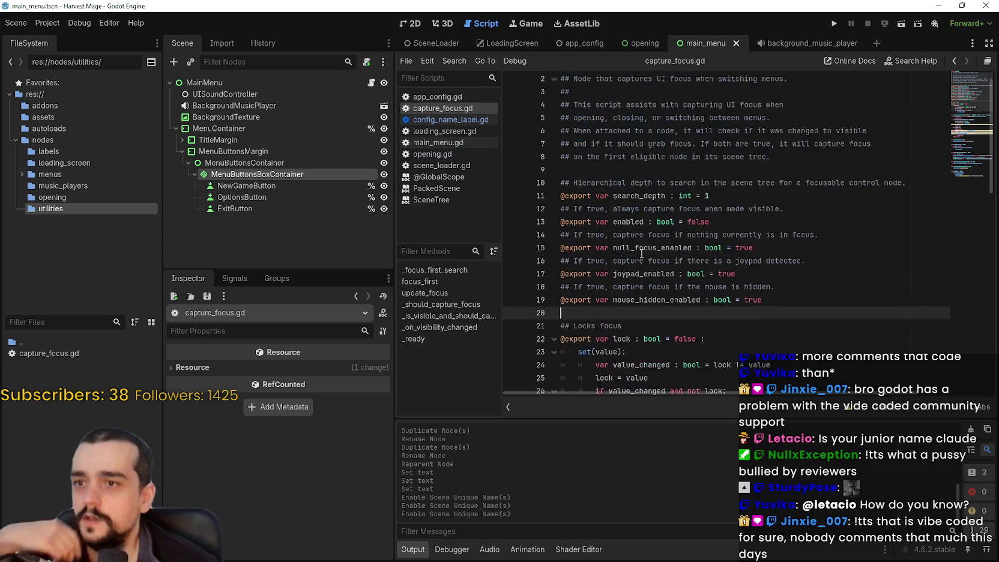
click(628, 197)
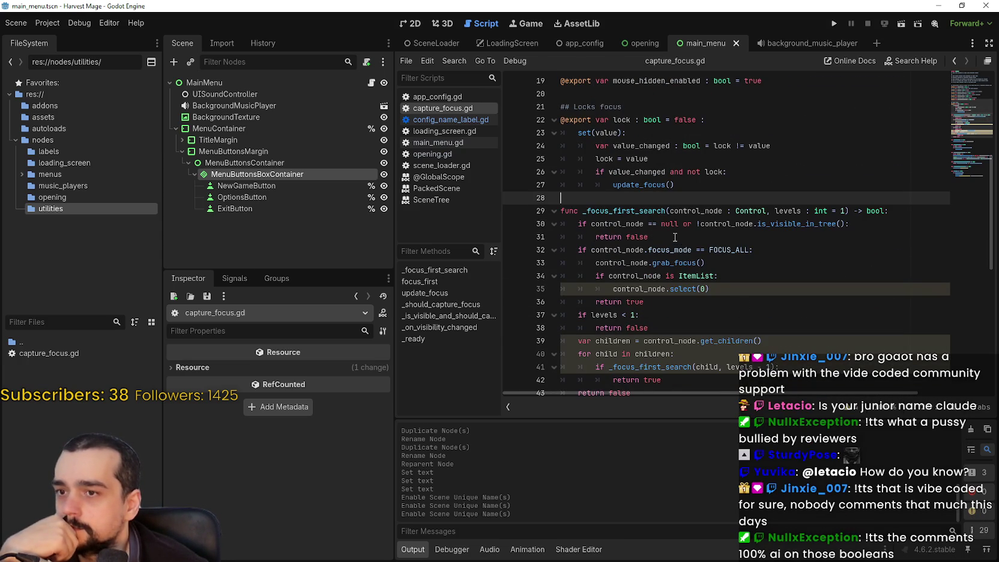
click(675, 237)
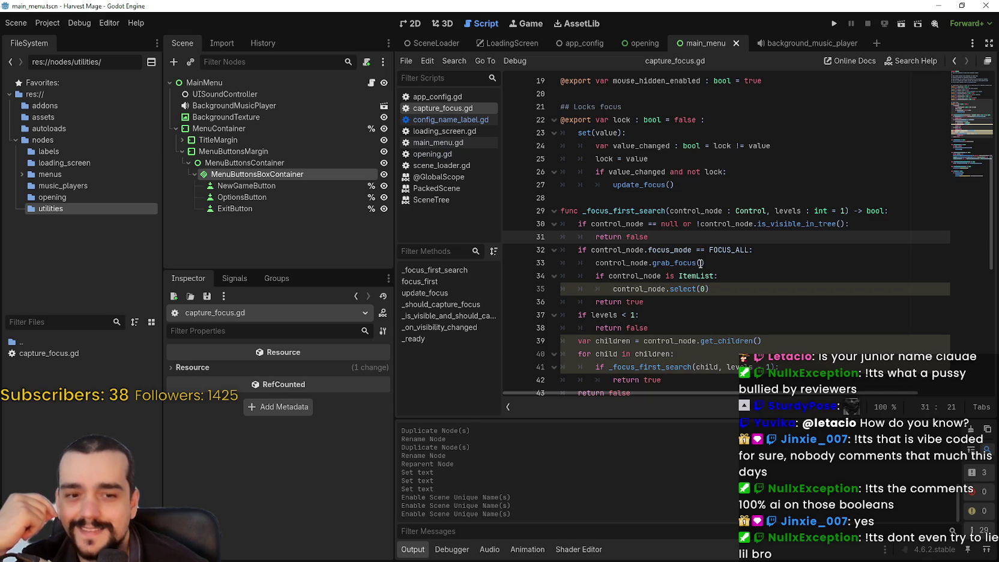
mouse_move(698, 258)
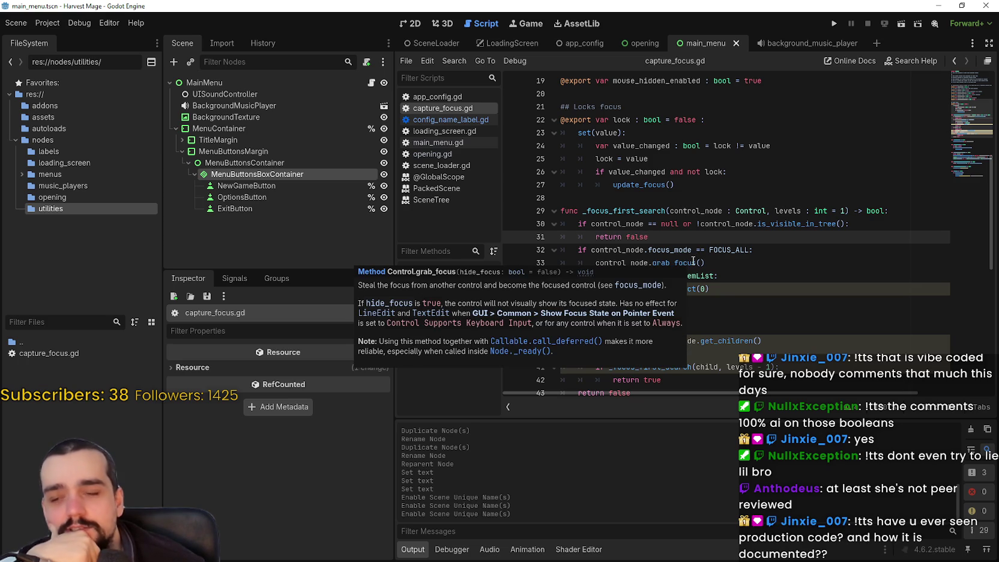
click(691, 211)
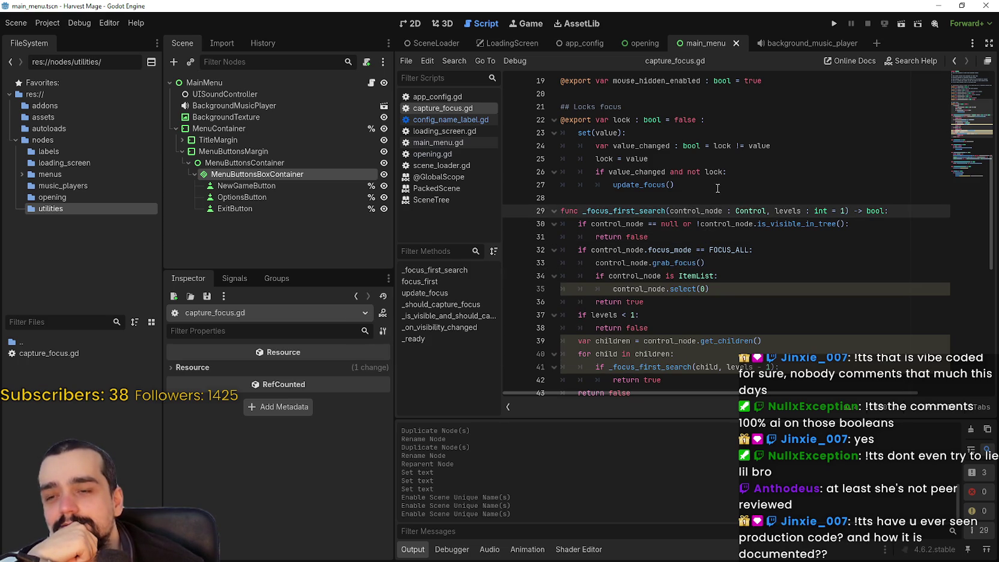
click(705, 199)
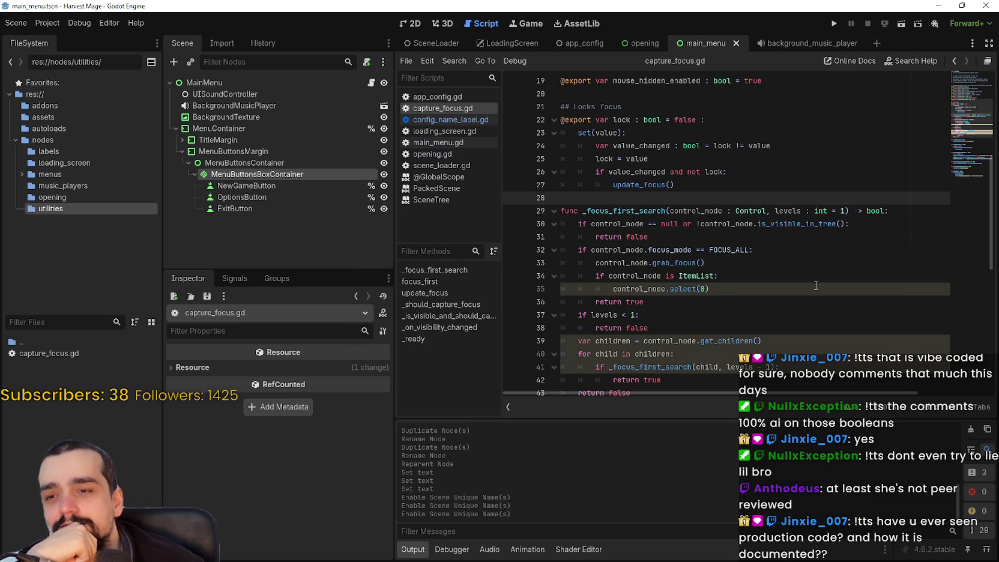
scroll(816, 286, up, 3)
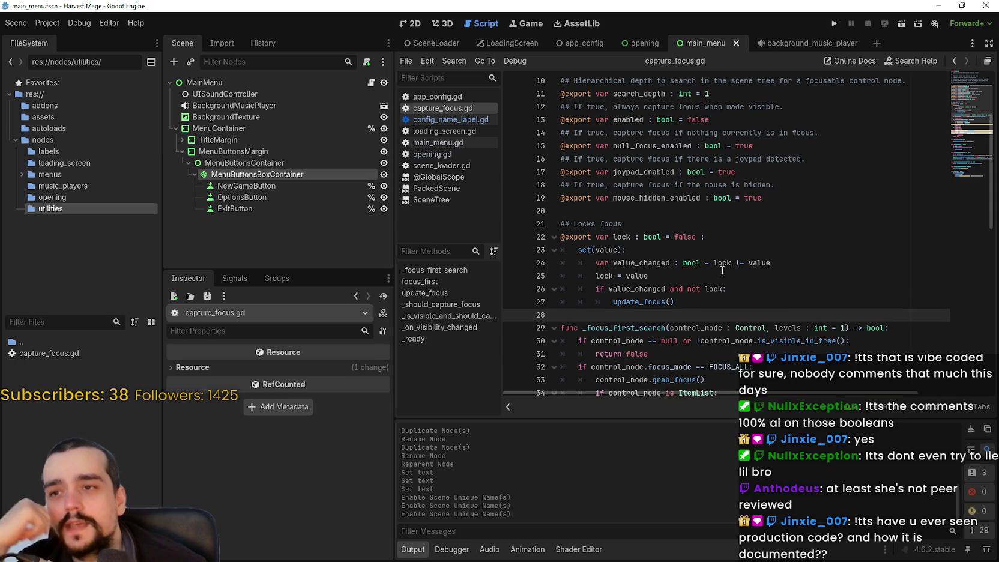
scroll(721, 269, up, 2)
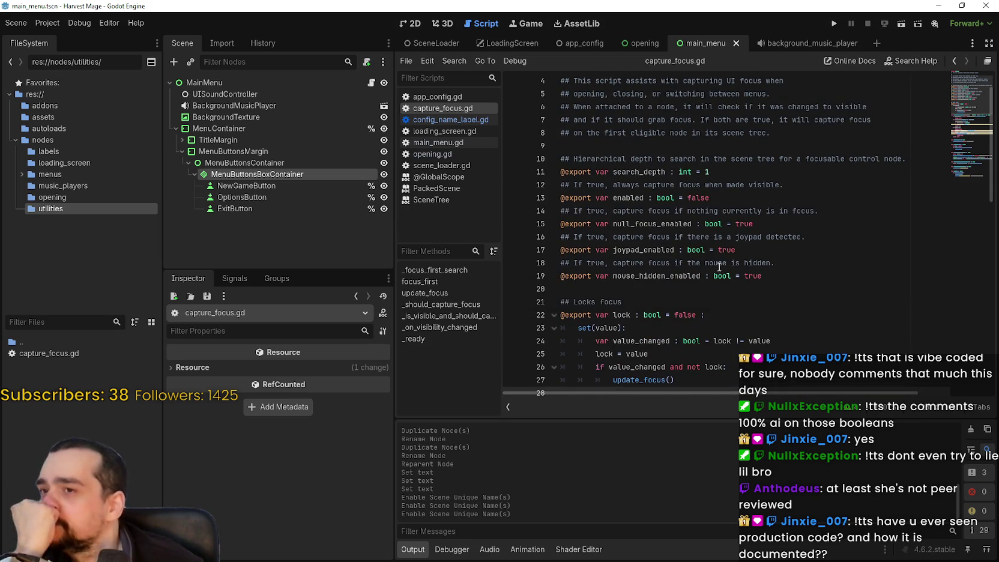
scroll(721, 268, up, 1)
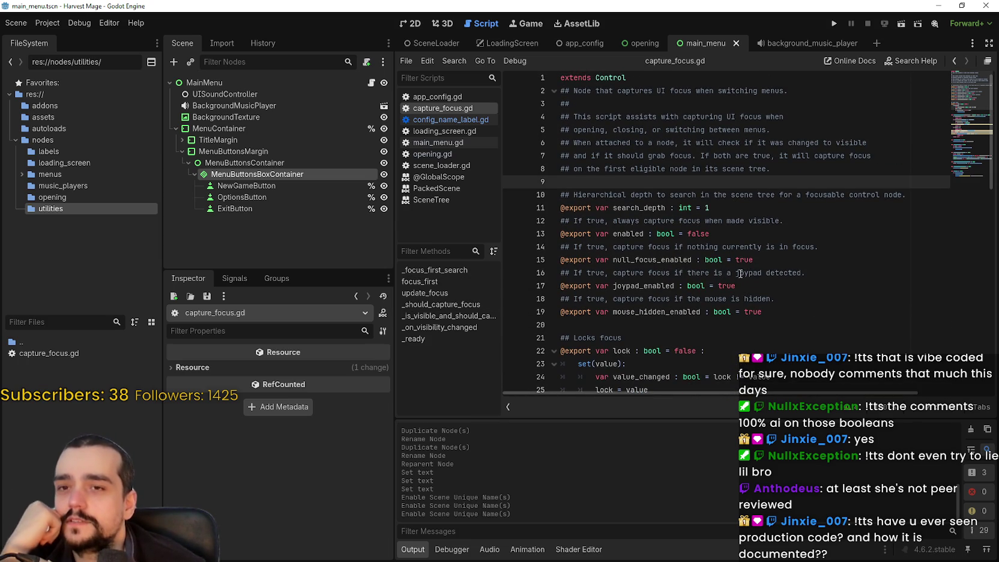
scroll(745, 240, down, 2)
click(718, 244)
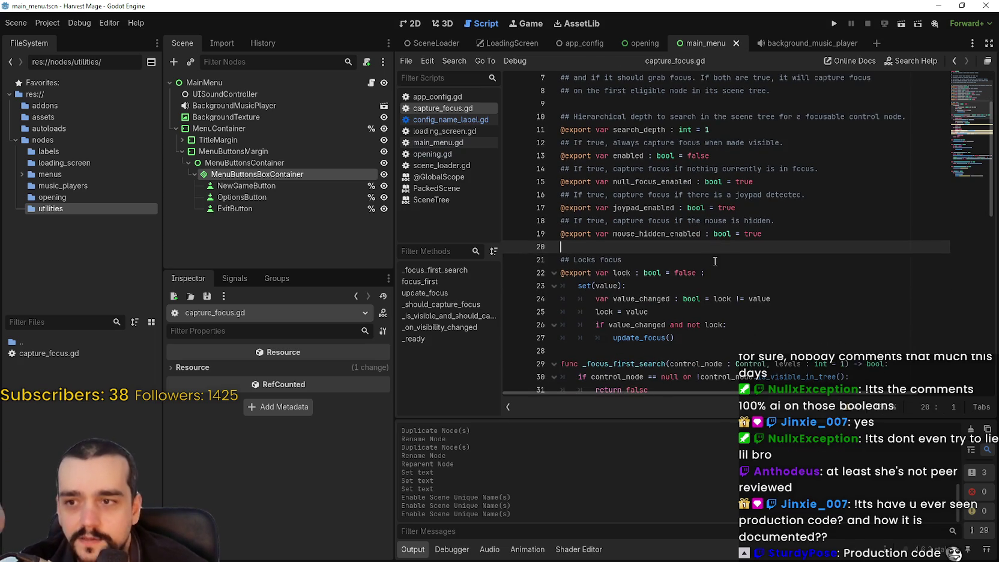
click(714, 260)
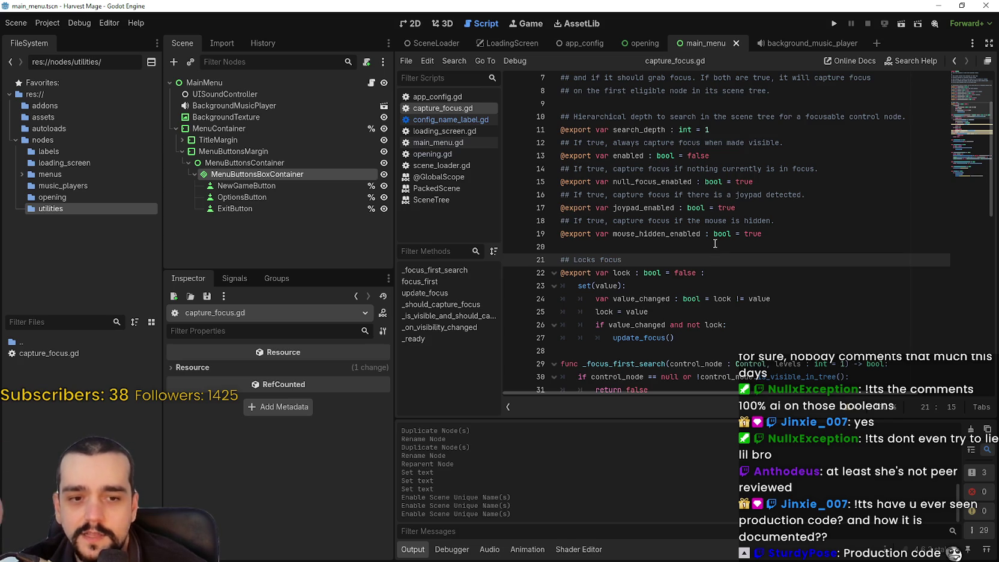
mouse_move(714, 236)
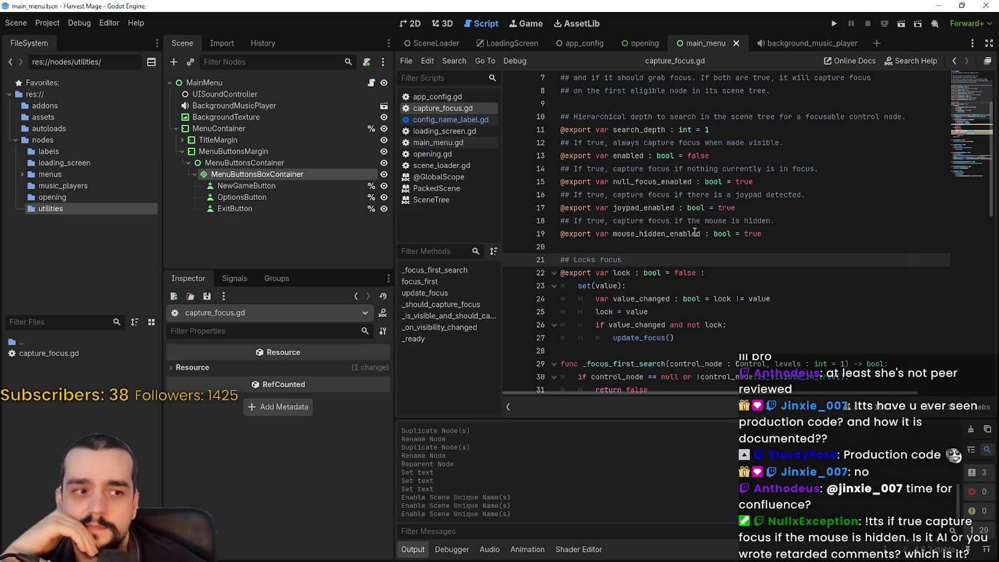
scroll(696, 235, up, 2)
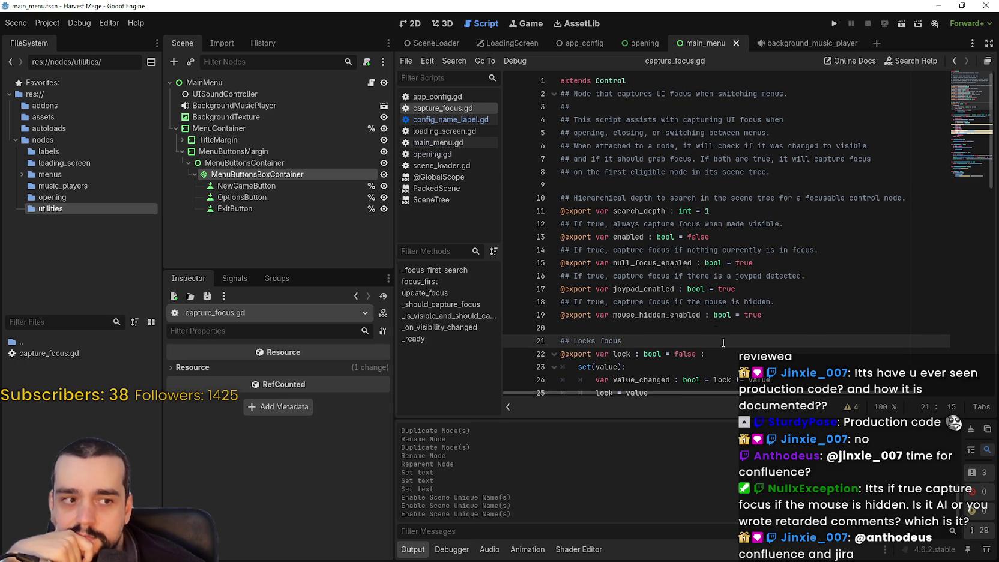
click(701, 331)
scroll(701, 331, down, 2)
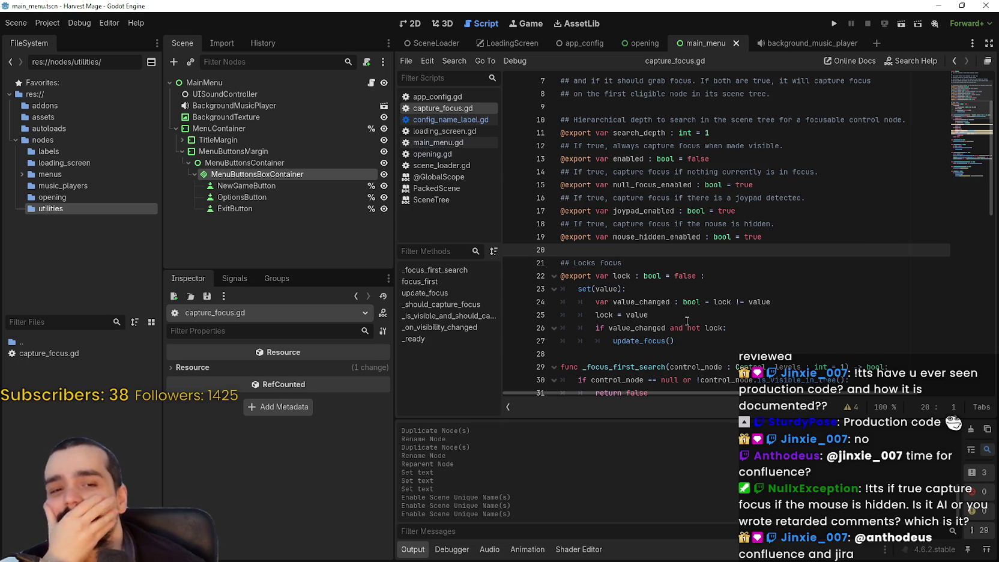
scroll(686, 320, up, 1)
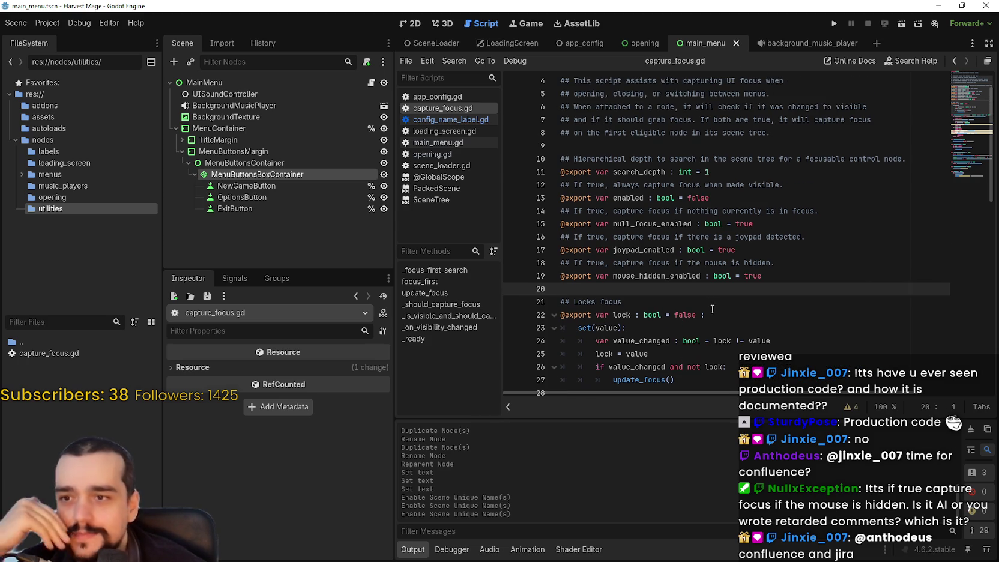
scroll(681, 309, down, 3)
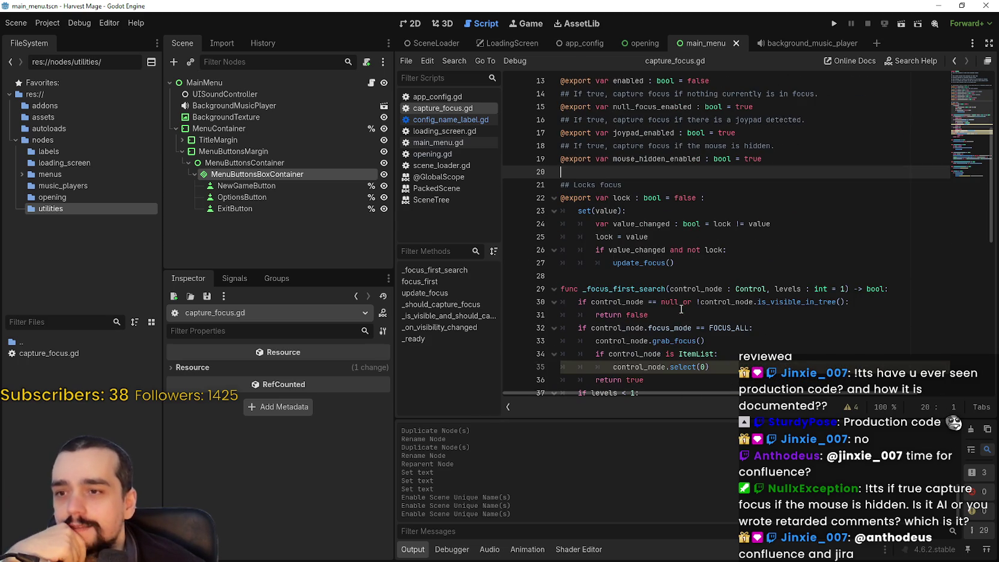
click(661, 183)
scroll(675, 288, down, 2)
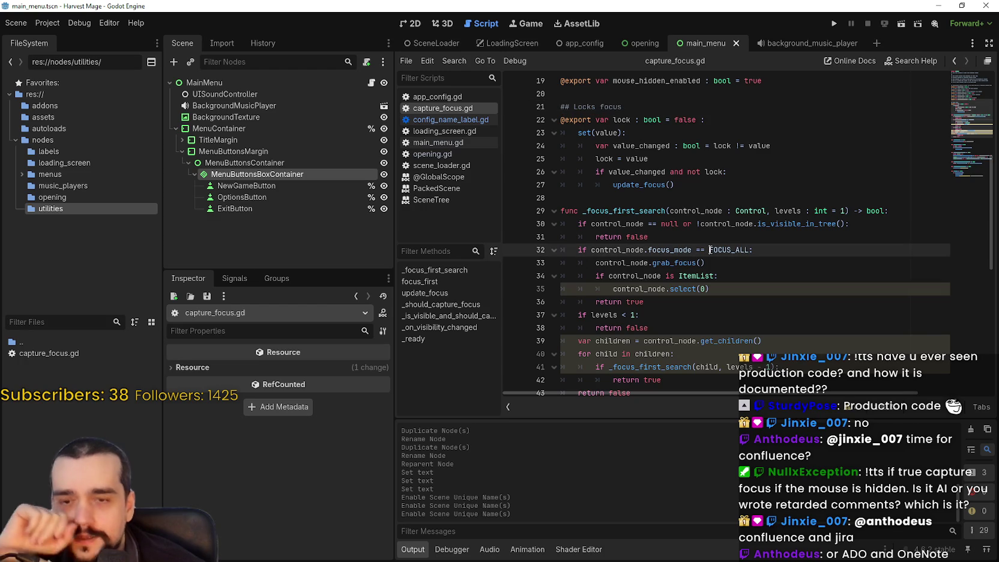
click(710, 250)
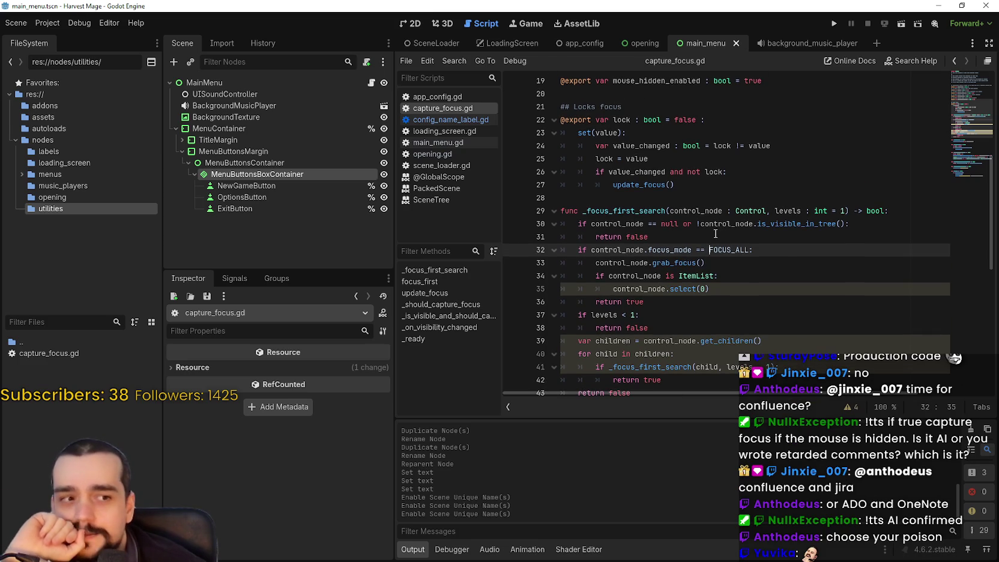
scroll(714, 235, up, 1)
click(705, 240)
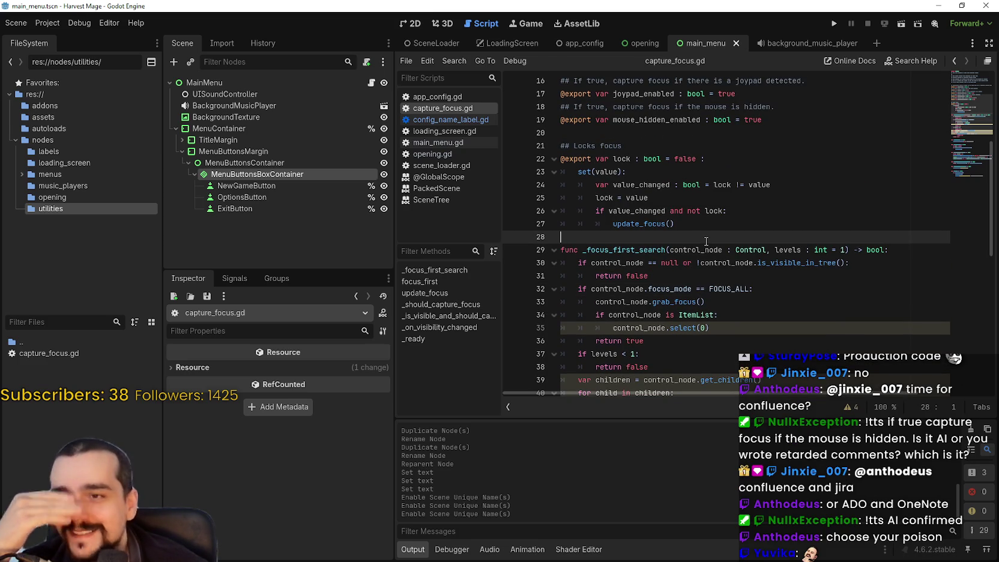
click(694, 107)
click(685, 146)
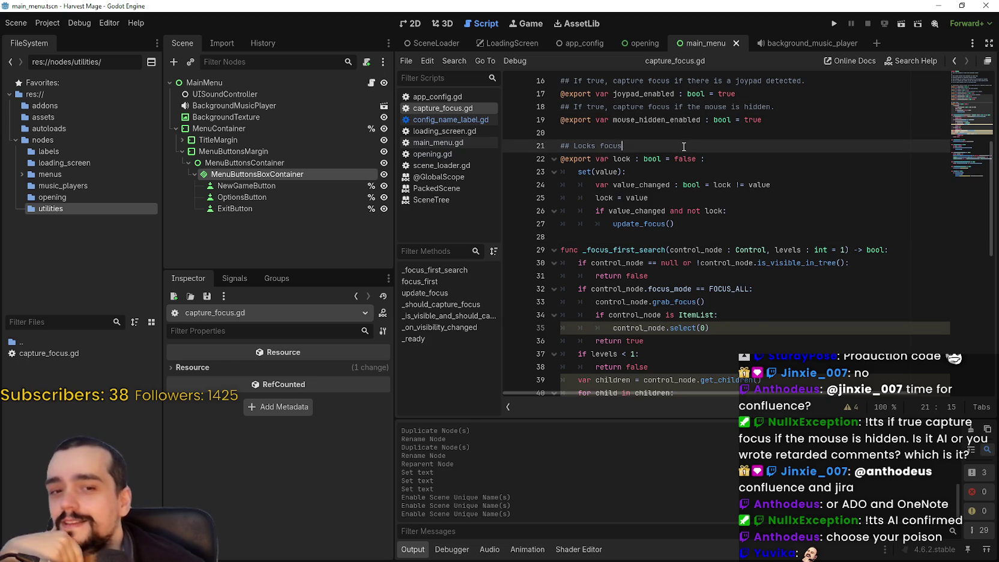
scroll(713, 291, down, 1)
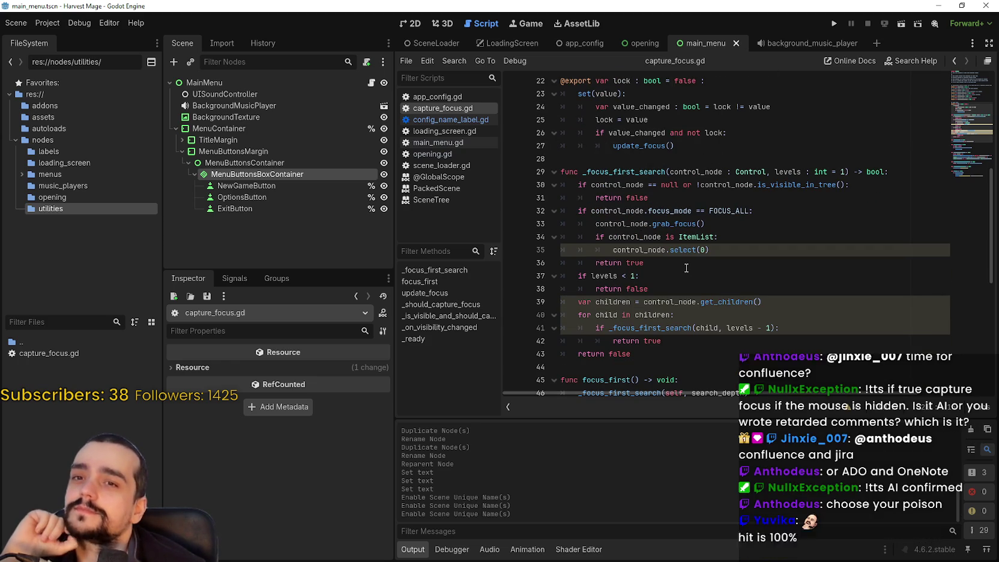
scroll(687, 268, up, 1)
scroll(686, 268, down, 3)
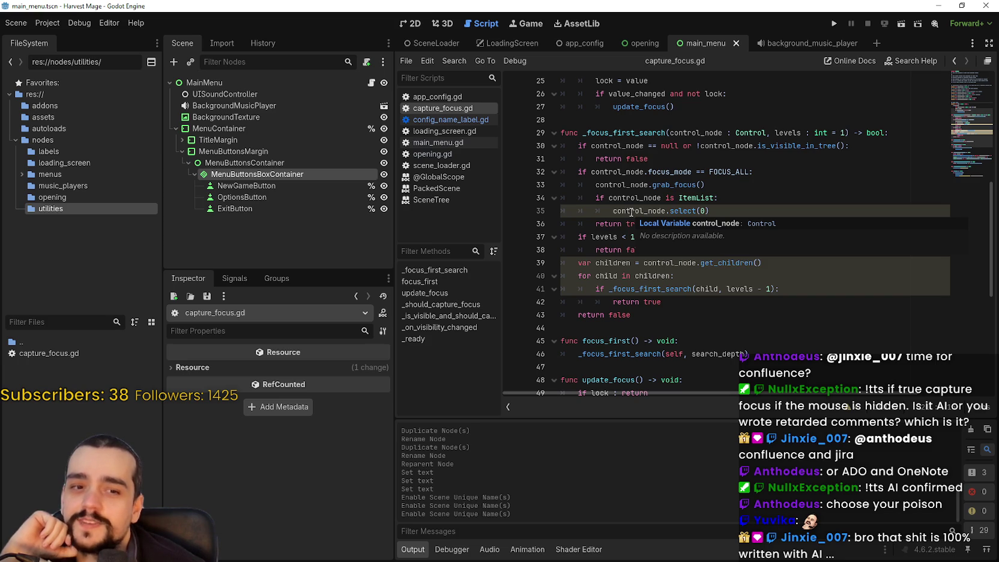
mouse_move(703, 196)
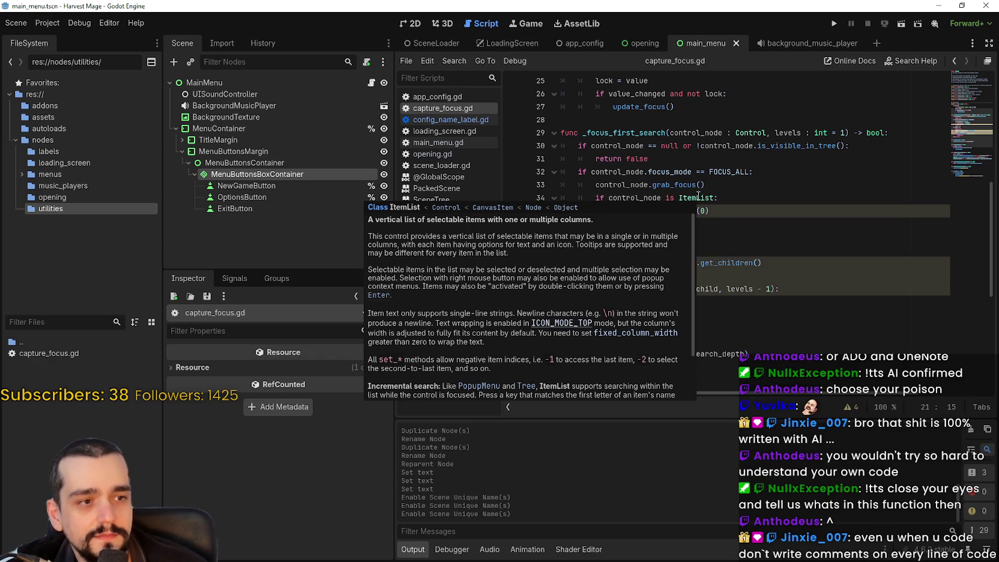
click(663, 145)
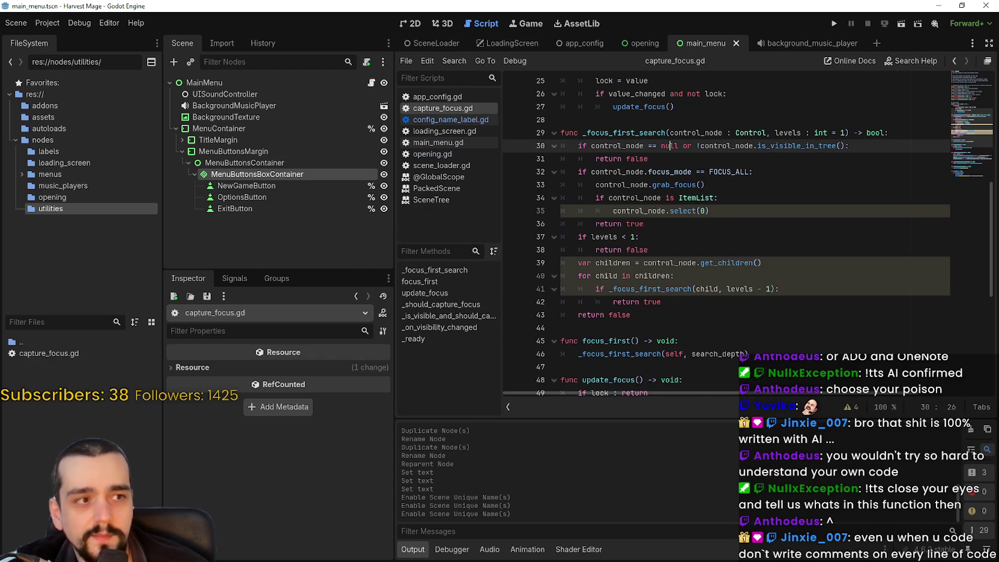
- Drag the Game Template project window on screen to show its main_menu.gd
mouse_move(998, 128)
mouse_down()
mouse_move(529, 79)
mouse_move(522, 68)
mouse_move(520, 78)
mouse_up()
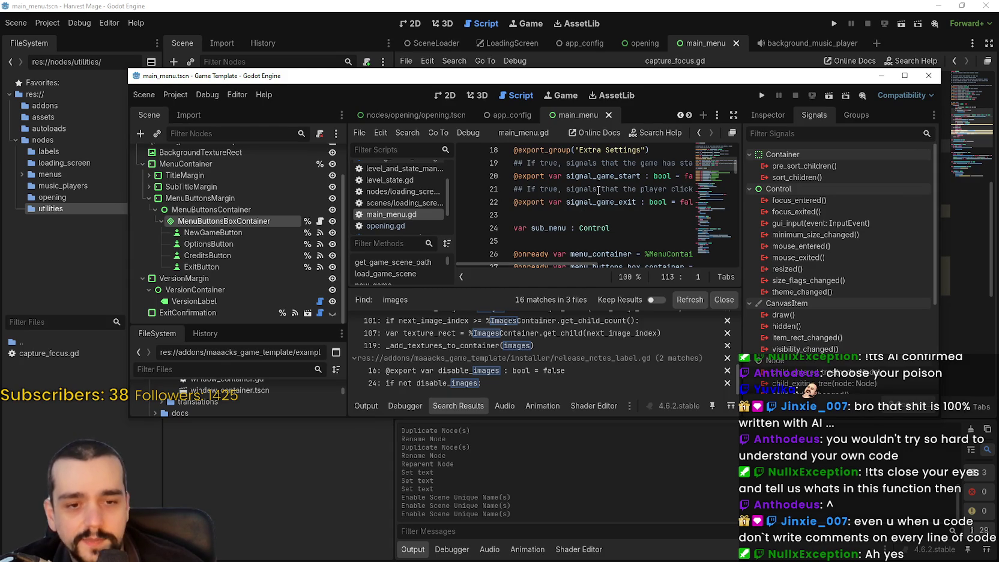
- Drag the Game Template window off screen to reveal capture_focus.gd again
mouse_move(634, 81)
mouse_down()
mouse_move(588, 72)
mouse_move(576, 89)
mouse_move(998, 87)
mouse_up()
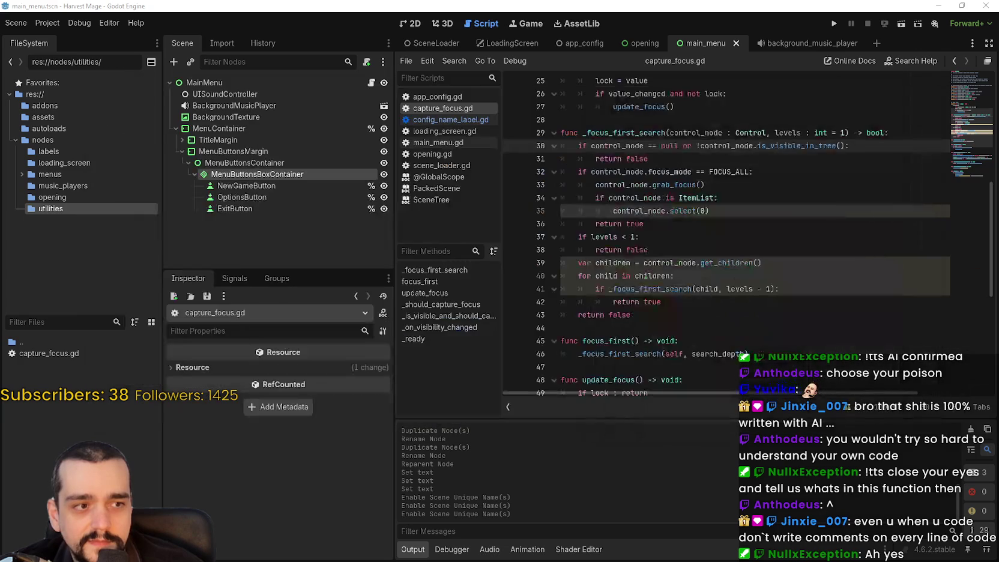
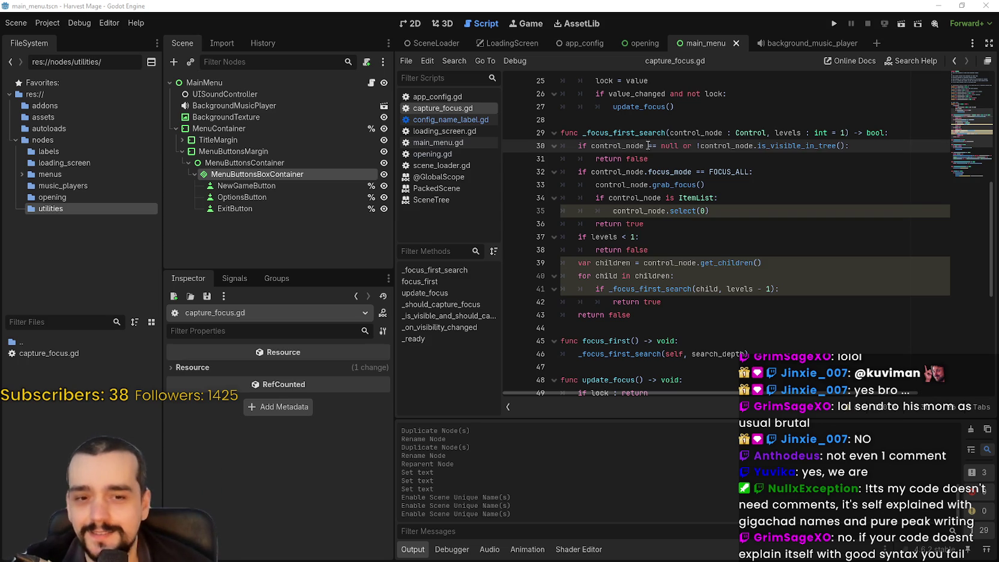
- Review the grab_focus and select(0) calls on lines 33–35 of capture_focus.gd, highlighting control_node
scroll(690, 180, up, 3)
scroll(779, 300, down, 2)
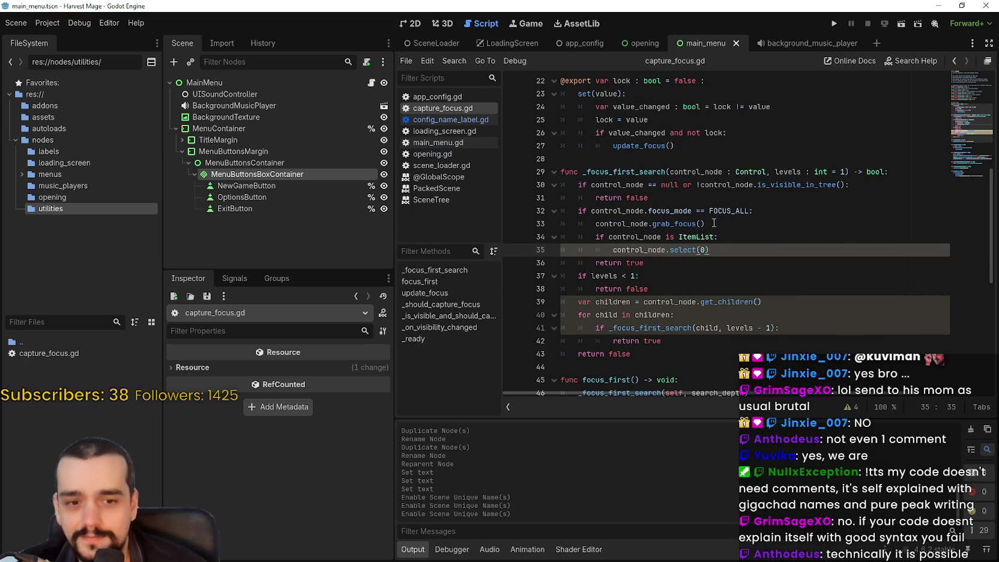
click(715, 224)
click(766, 251)
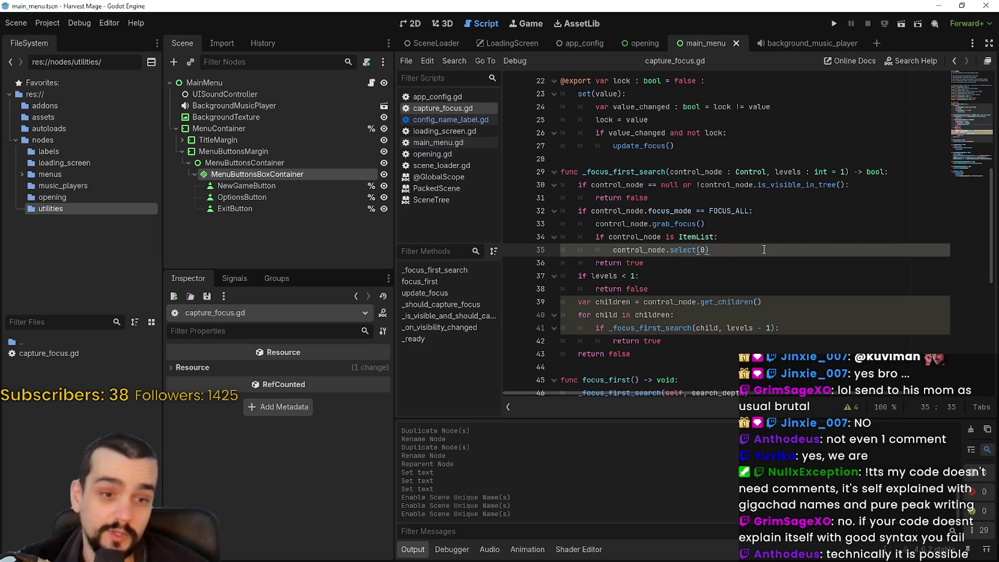
click(731, 263)
click(706, 249)
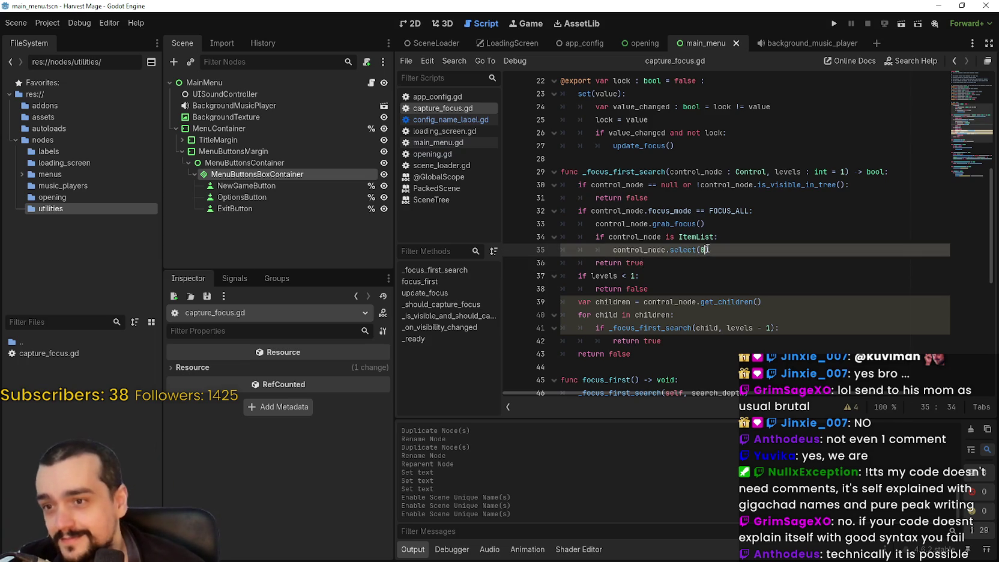
double_click(649, 250)
- Examine the ItemList check and the select(0) through return true lines in capture_focus.gd
click(734, 251)
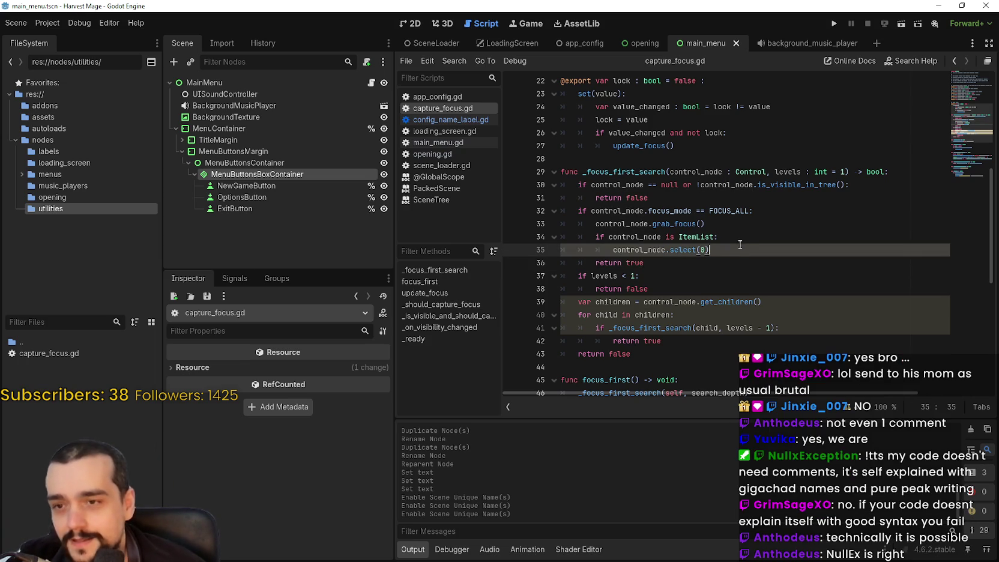
click(740, 240)
drag(644, 263, 705, 243)
click(743, 252)
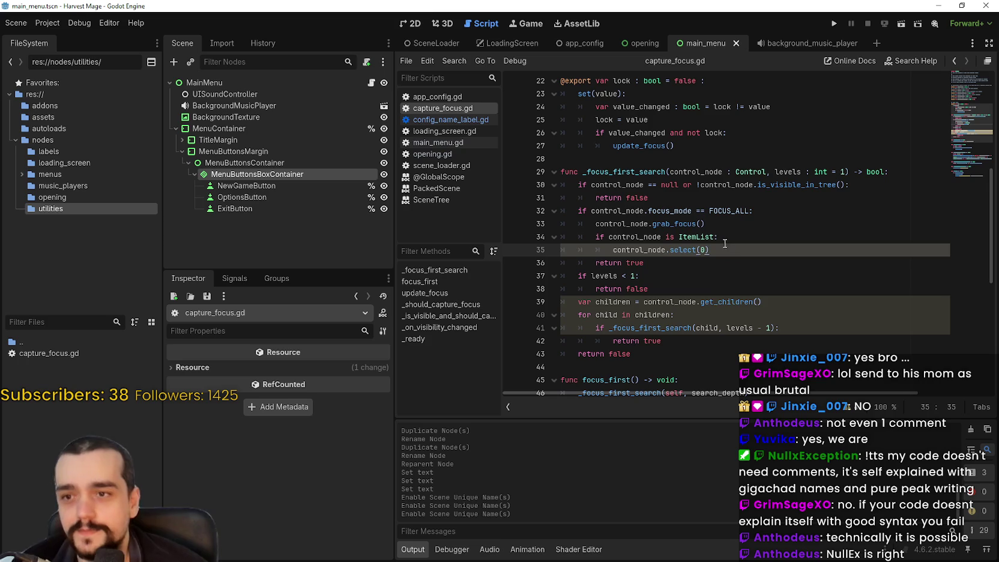
double_click(653, 250)
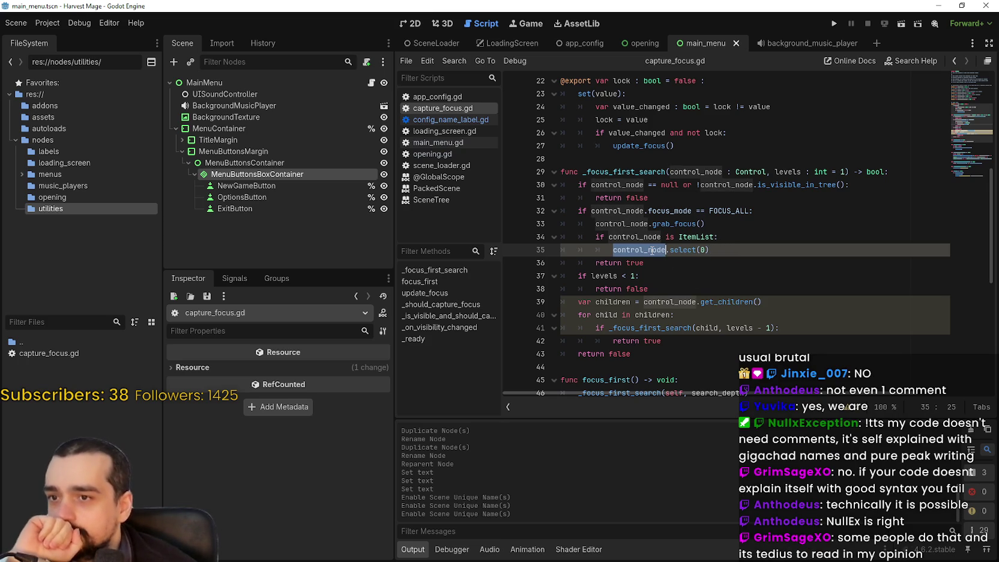
mouse_move(653, 251)
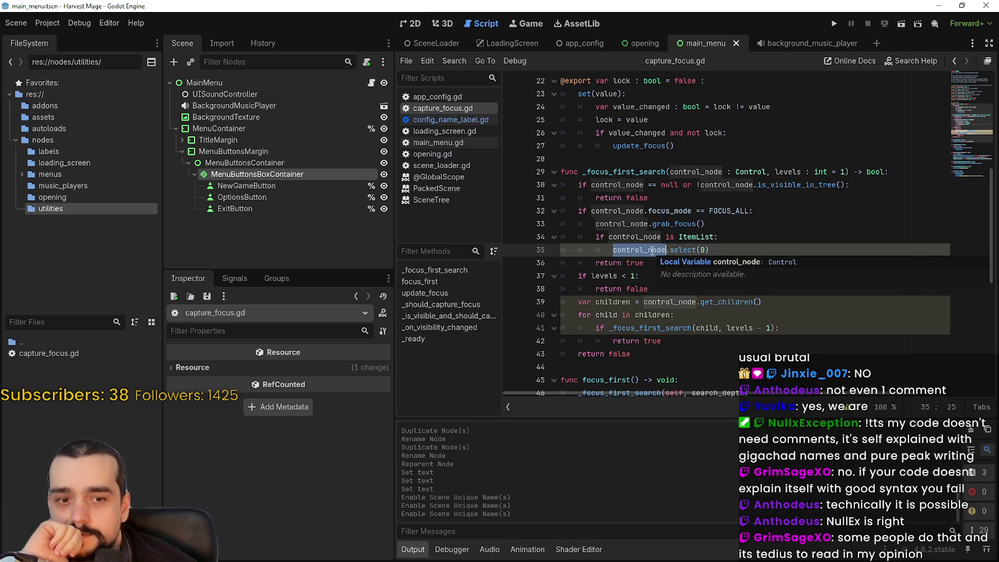
click(728, 241)
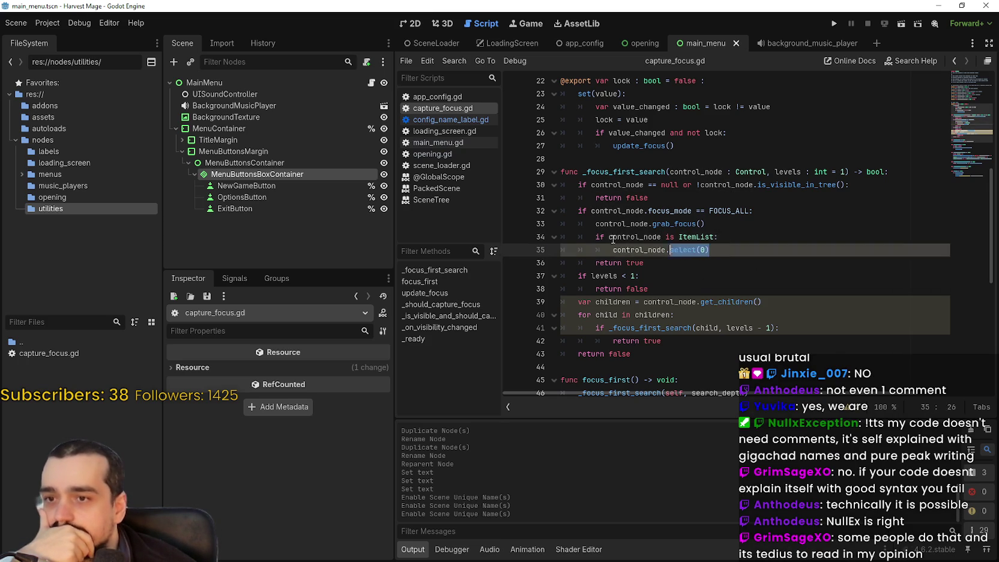
click(752, 264)
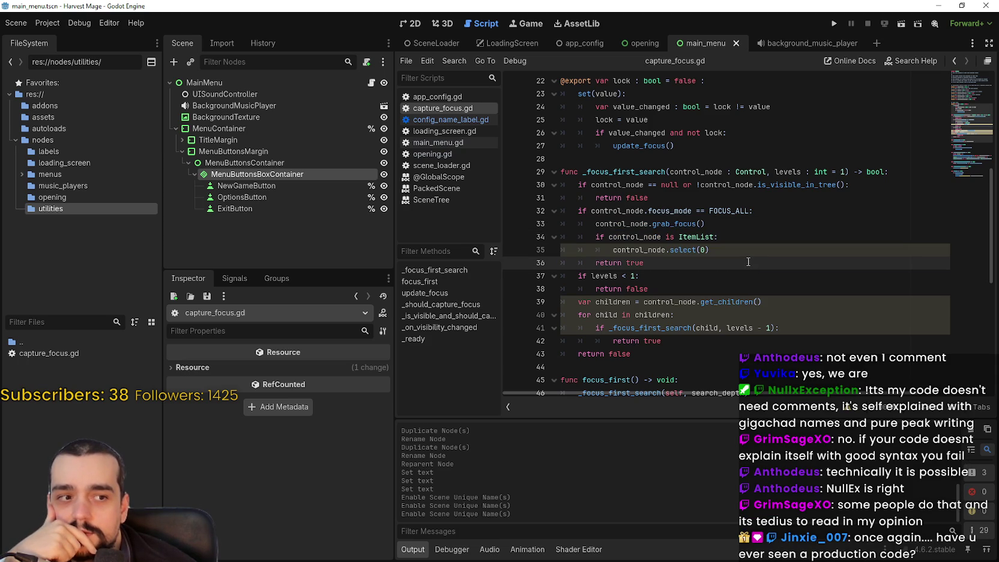
click(741, 250)
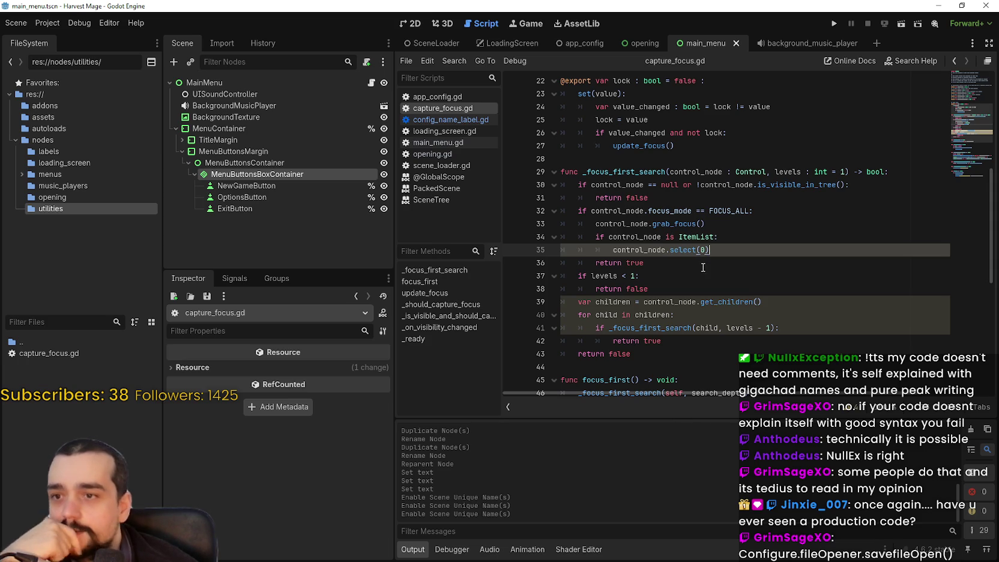
key(Down)
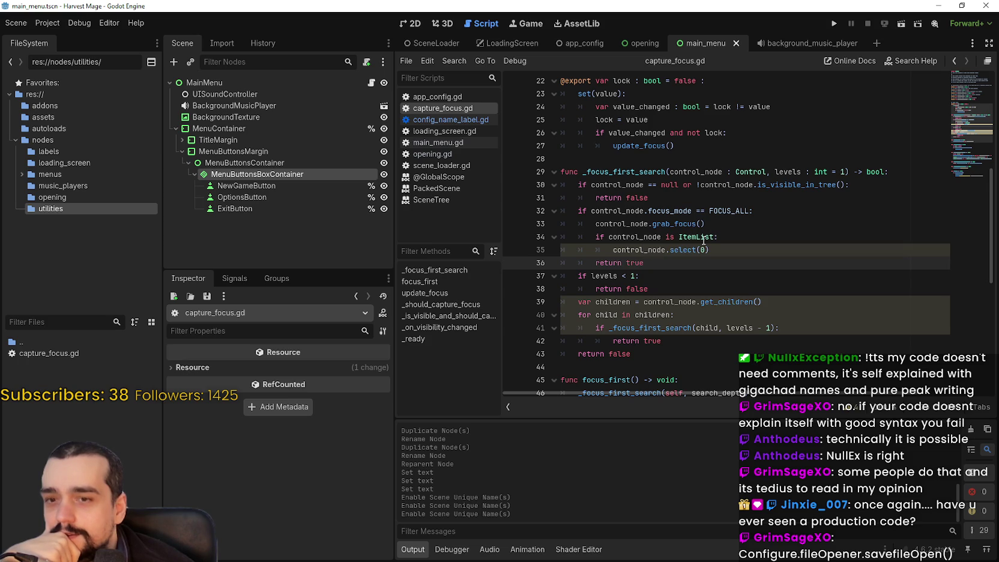
mouse_move(704, 240)
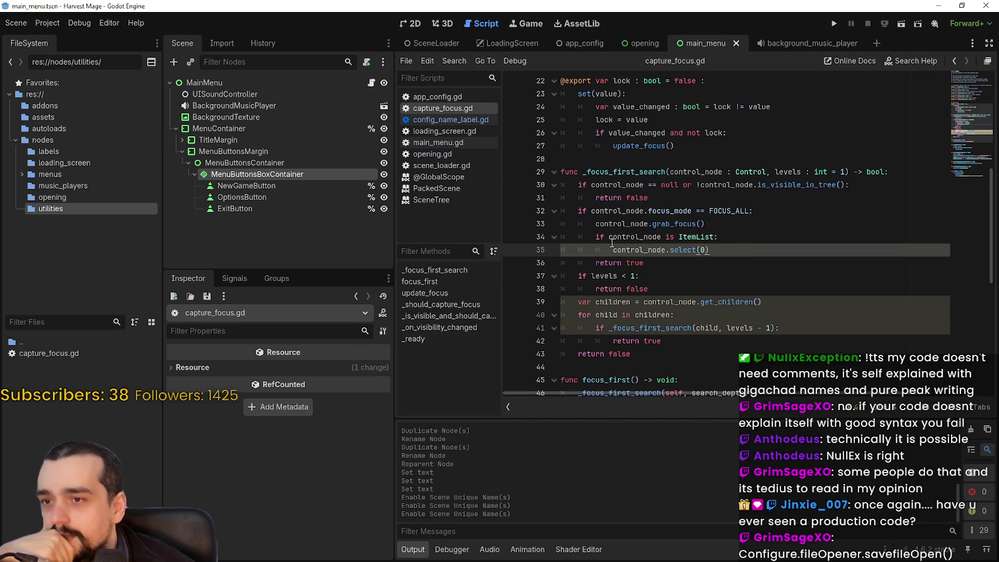
scroll(655, 233, down, 1)
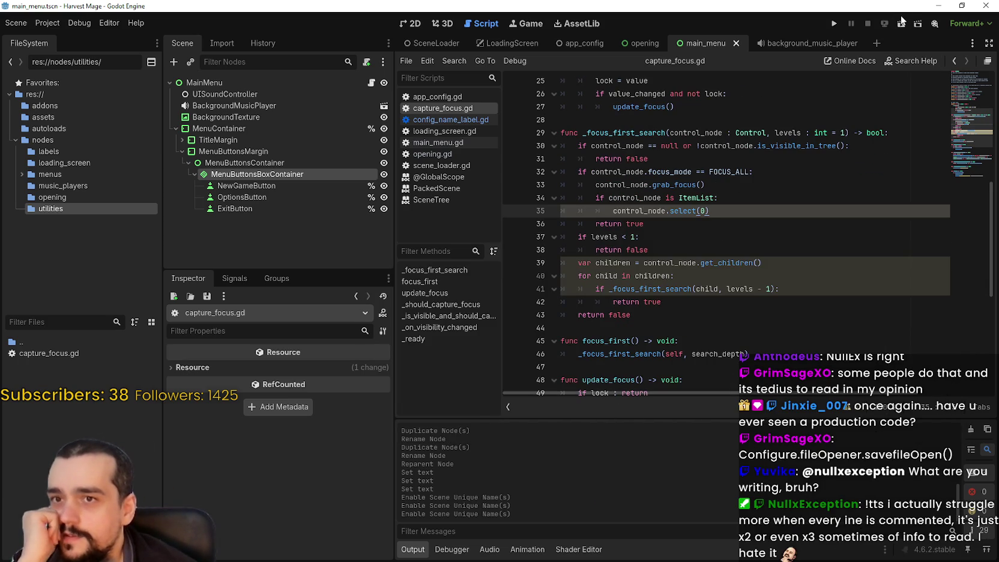
- Test-run the main menu scene, then close the game window
click(901, 25)
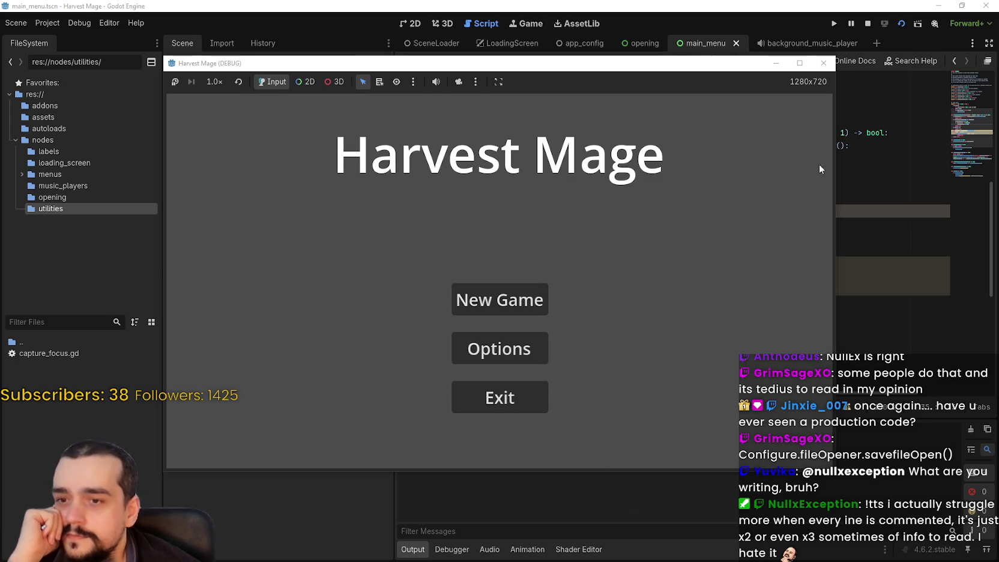
click(823, 63)
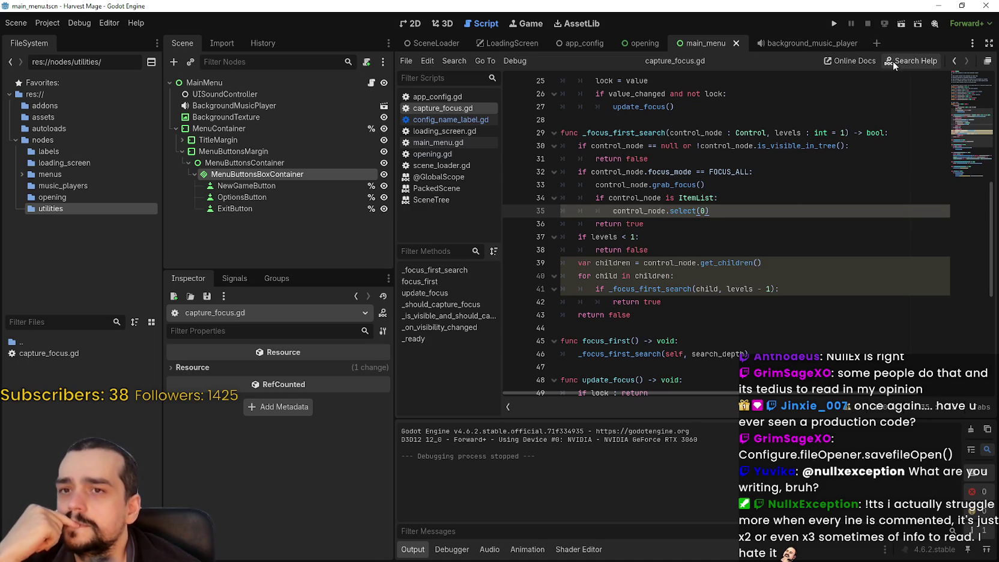
click(695, 276)
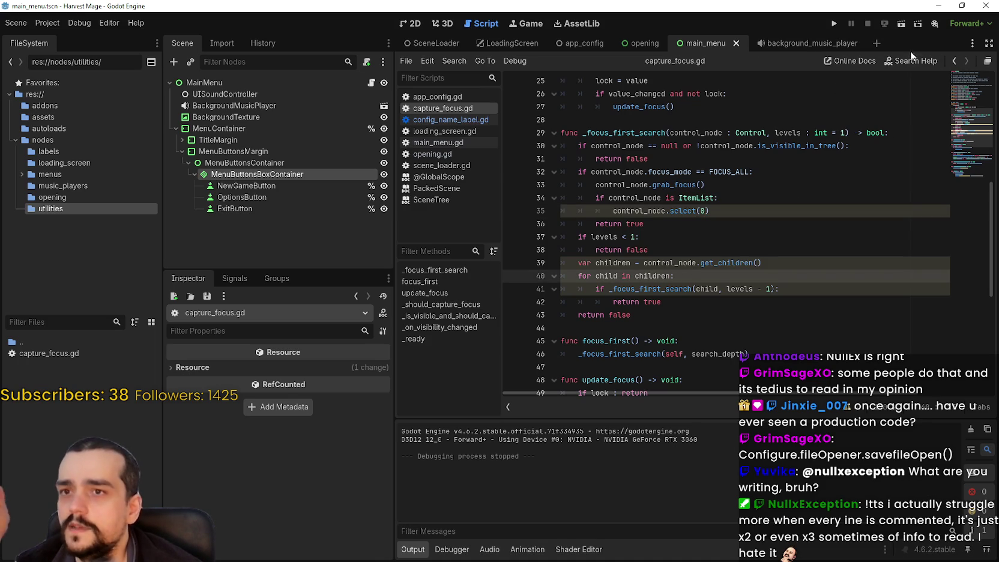
- Attach capture_focus.gd to MenuButtonsBoxContainer and save the main menu scene
click(266, 175)
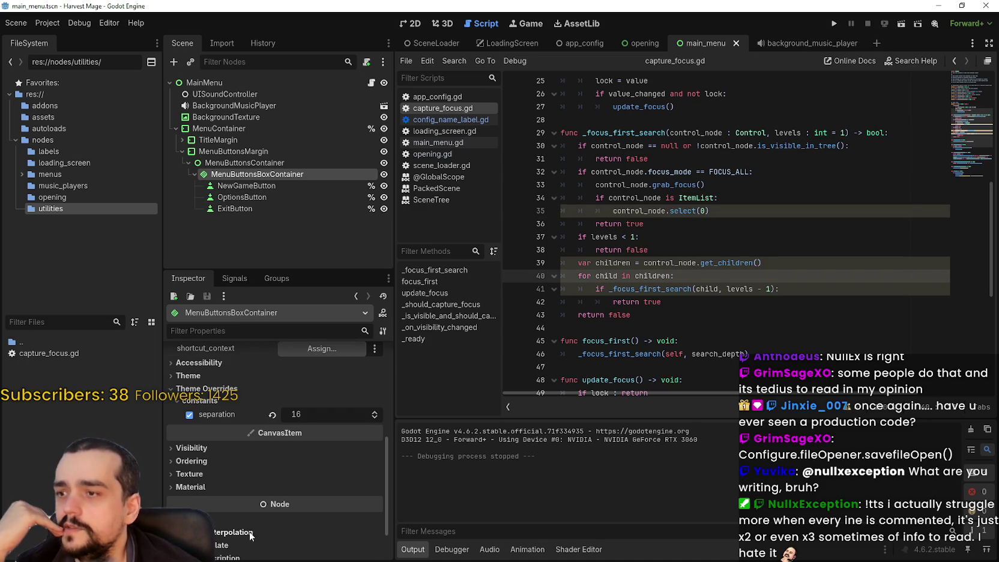
scroll(258, 505, down, 2)
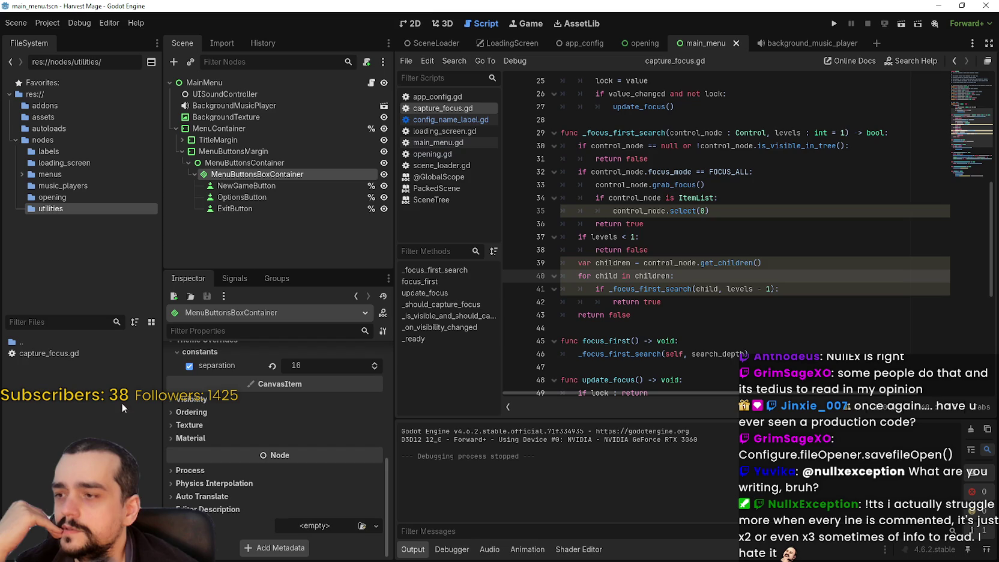
drag(56, 357, 325, 528)
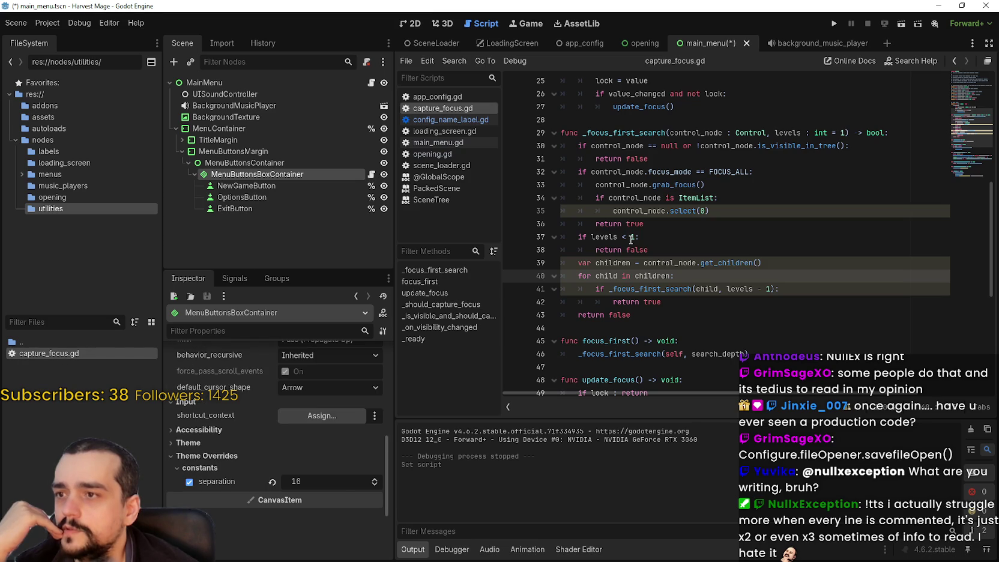
click(837, 234)
key(ctrl+s)
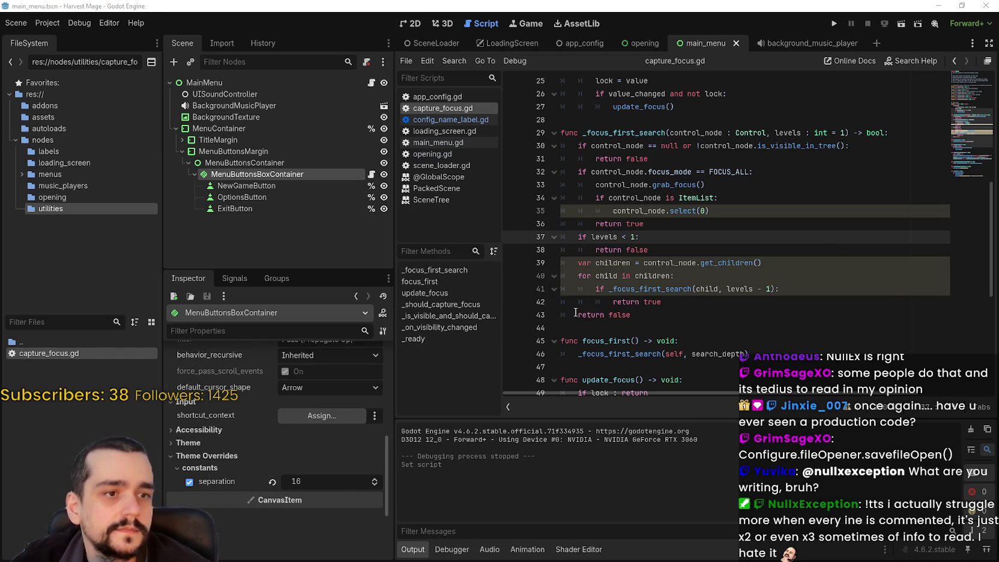
- Enable Access as Unique Name on MenuButtonsBoxContainer, re-run and stop the game, then show the Debugger
right_click(295, 175)
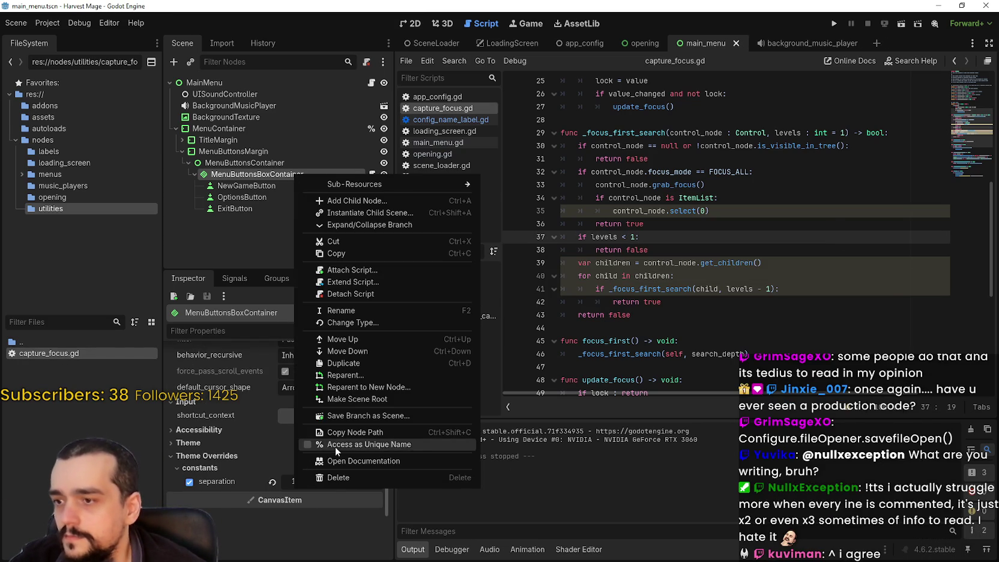
click(336, 451)
key(F5)
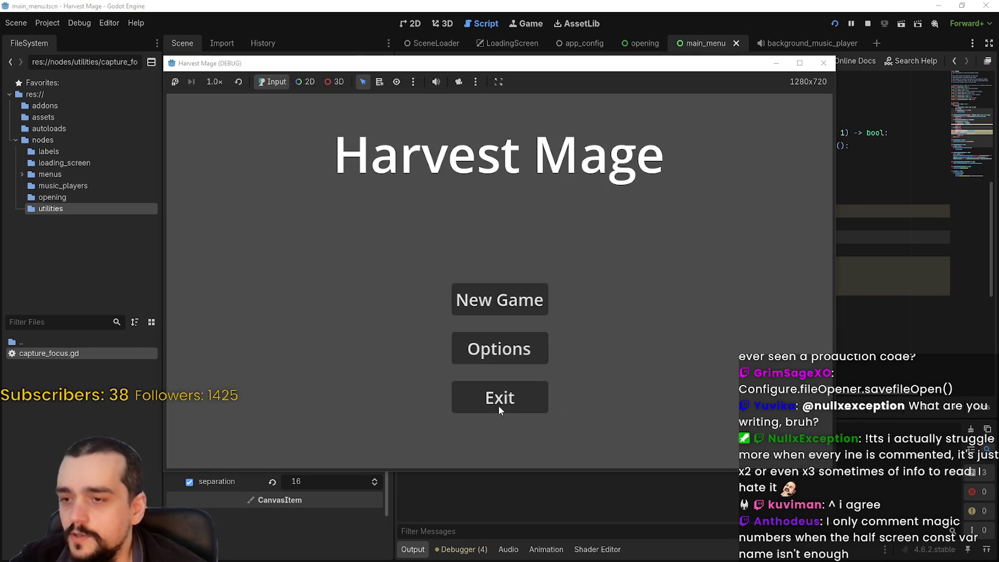
click(867, 23)
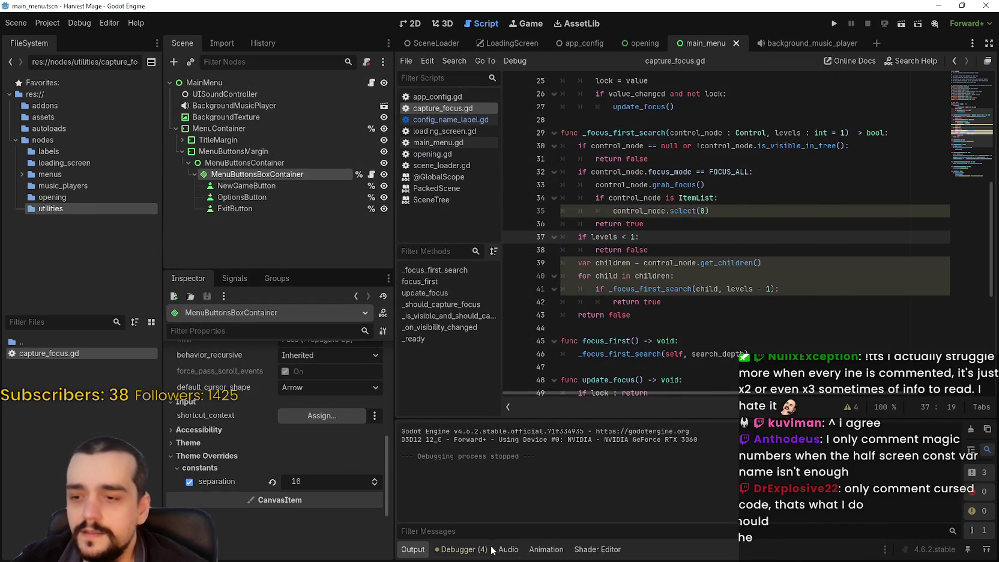
click(481, 552)
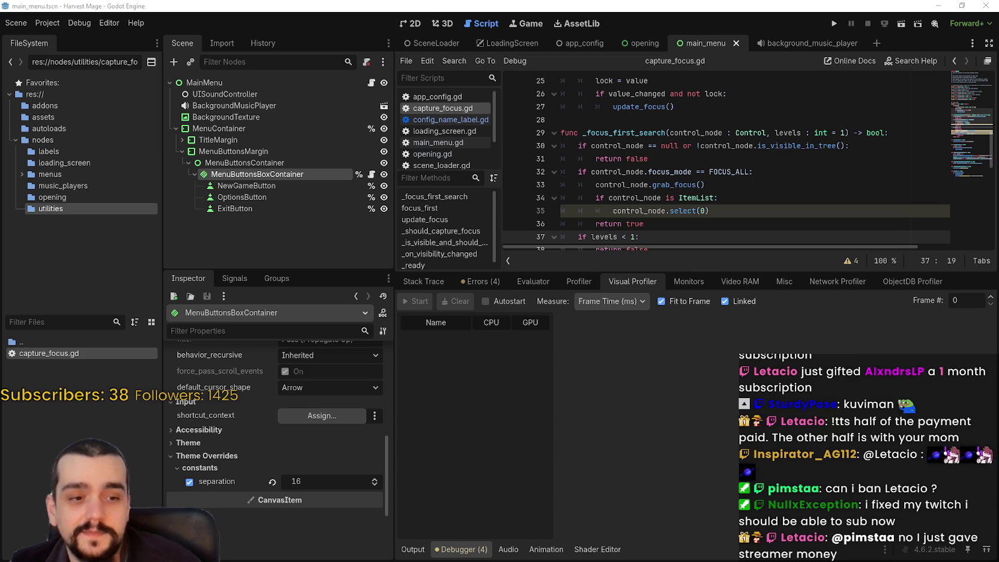
- List the four warnings under Errors (4), jump to the select() warning on line 35, and highlight control_node
click(641, 230)
mouse_move(696, 207)
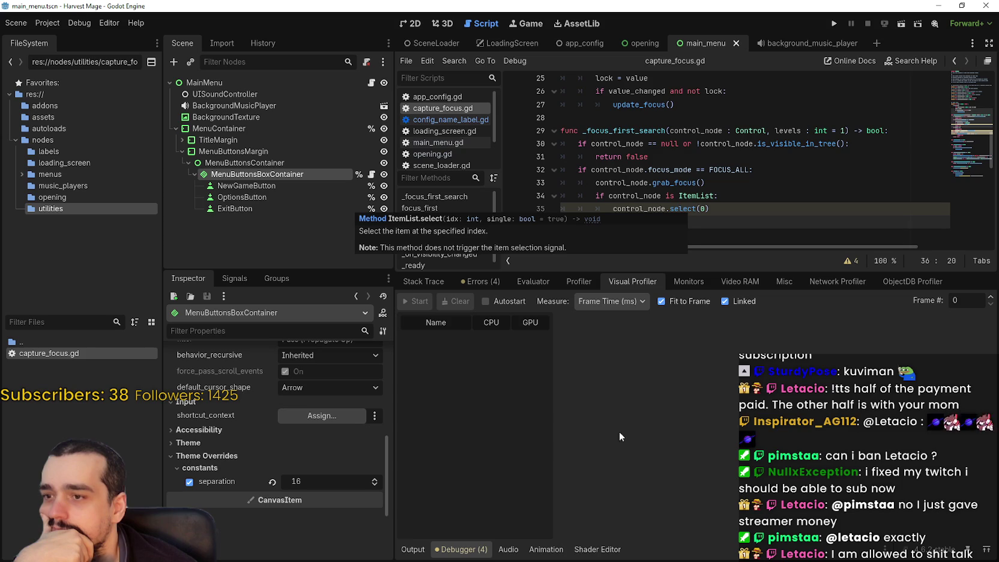
click(481, 281)
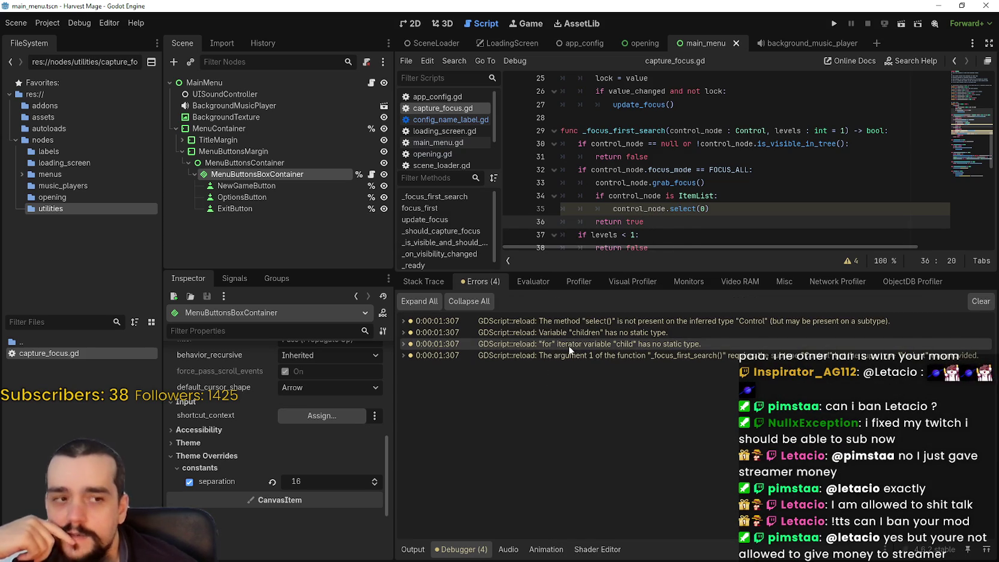
mouse_move(570, 341)
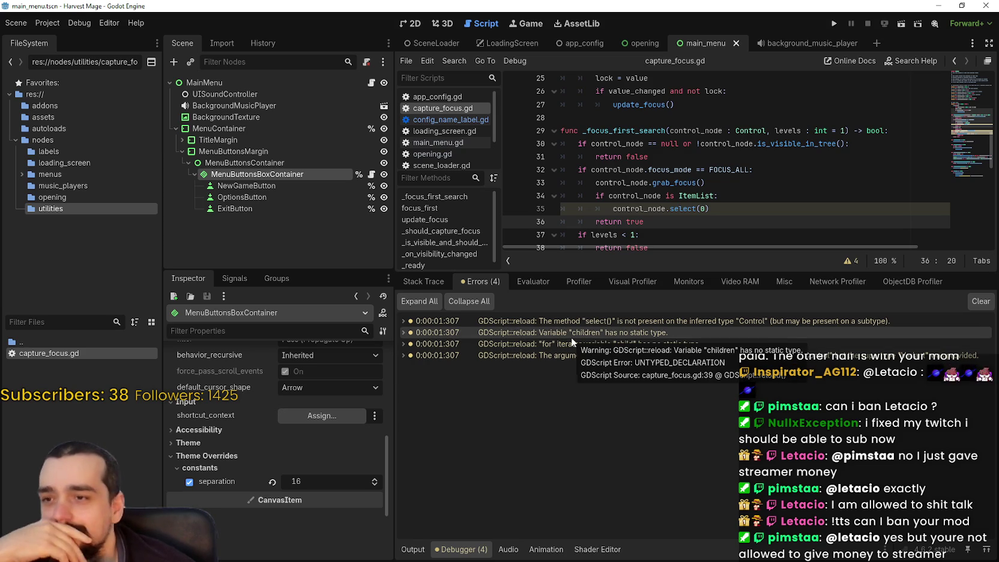
mouse_move(583, 325)
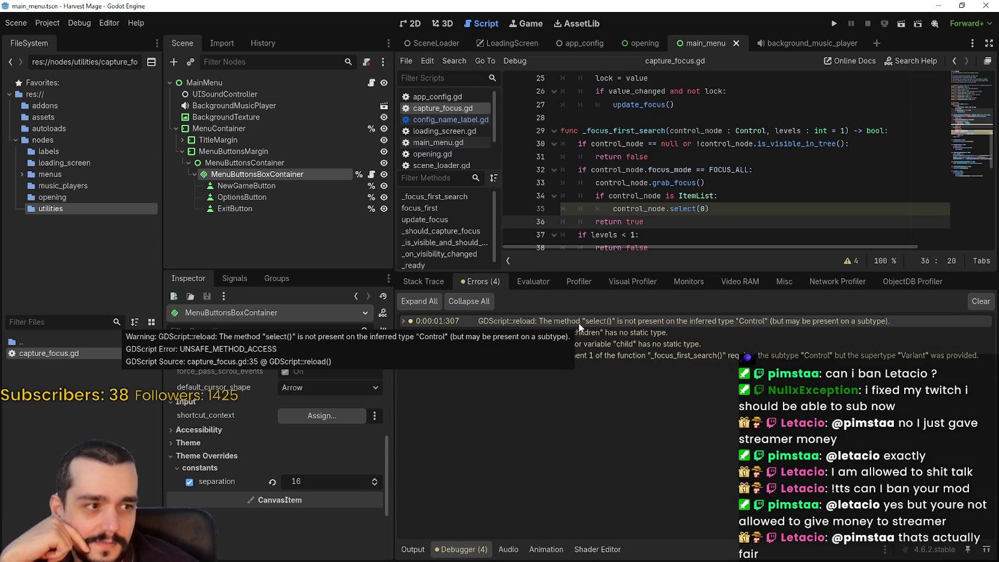
click(645, 321)
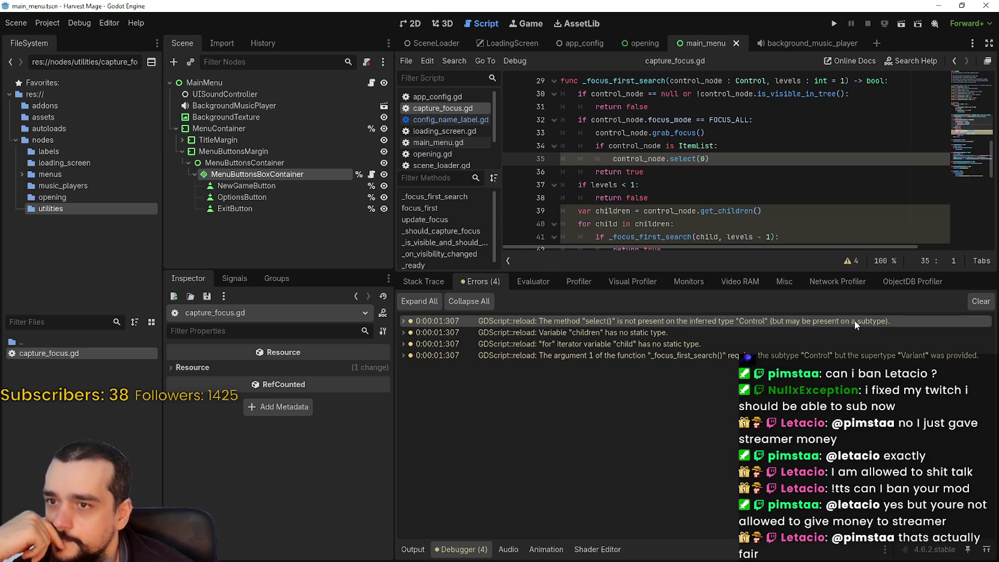
mouse_move(853, 321)
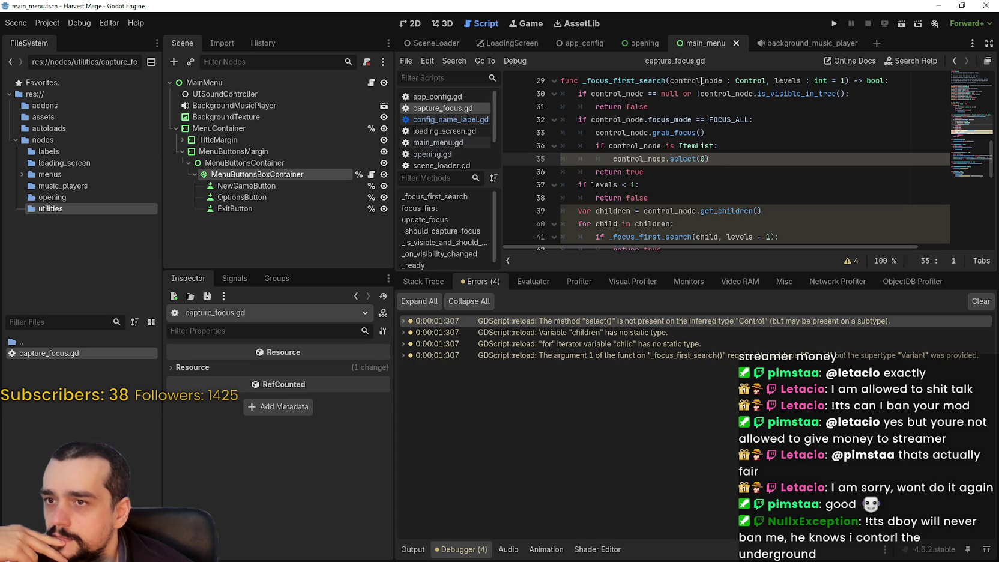
double_click(709, 80)
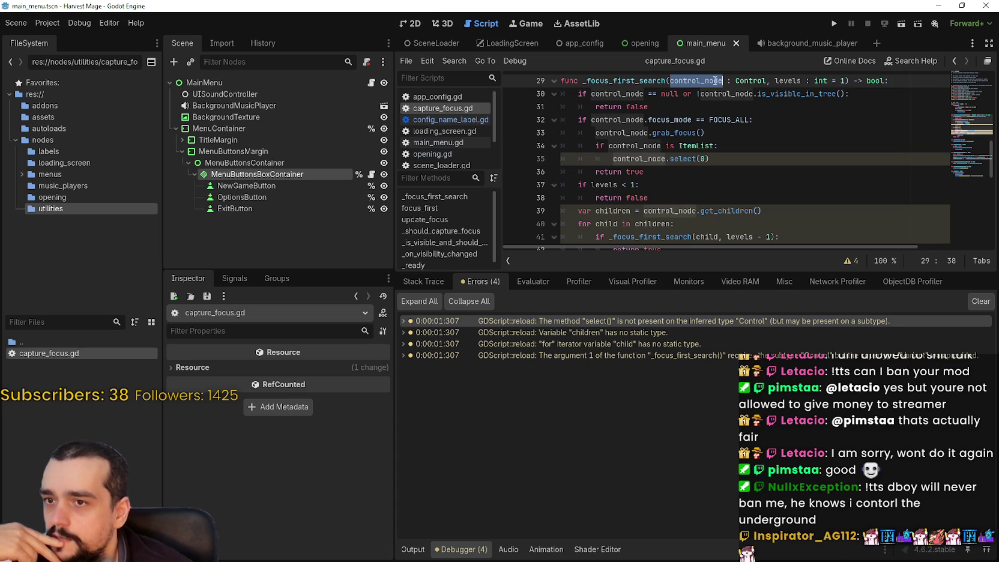
click(664, 147)
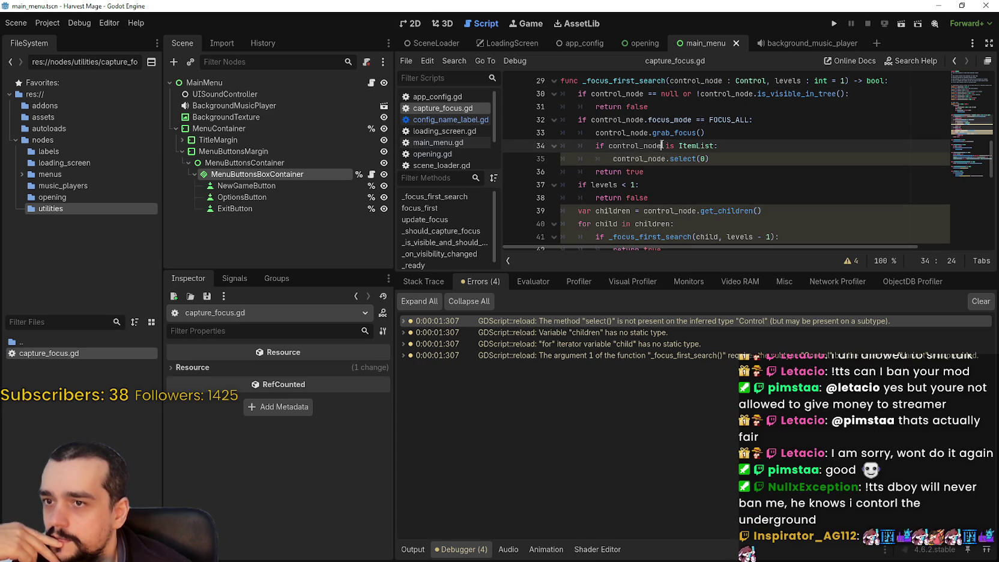
text(: Con)
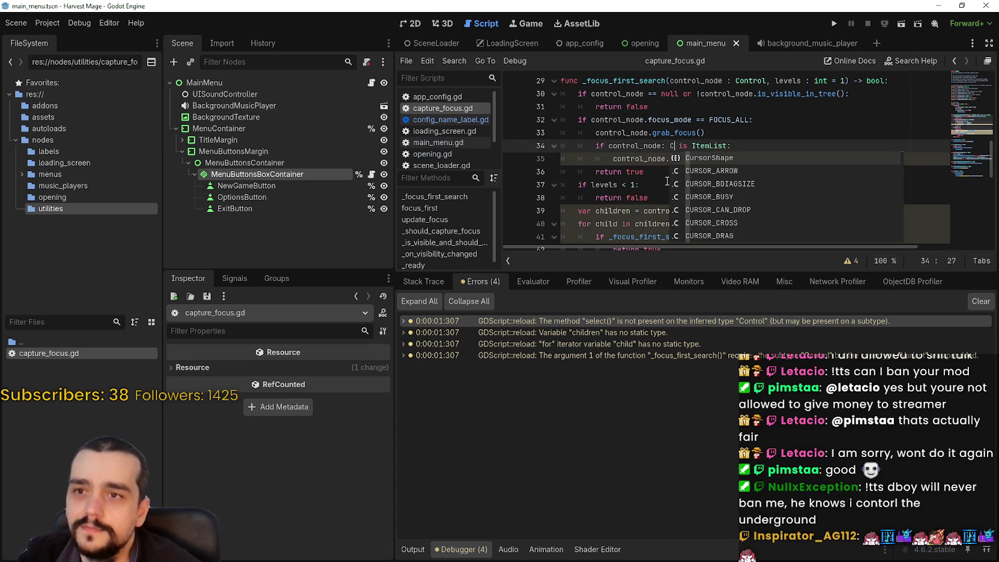
text(trol)
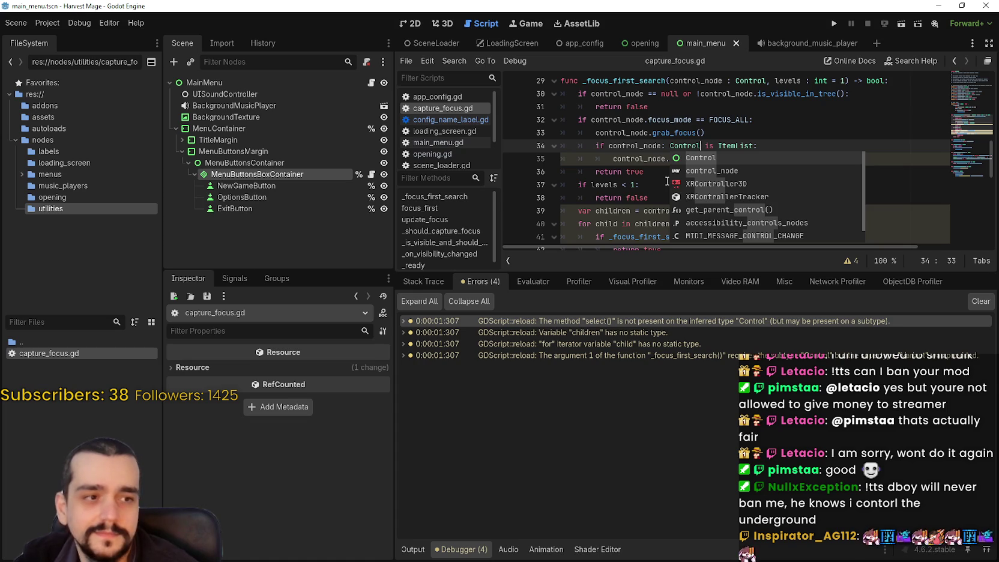
click(670, 173)
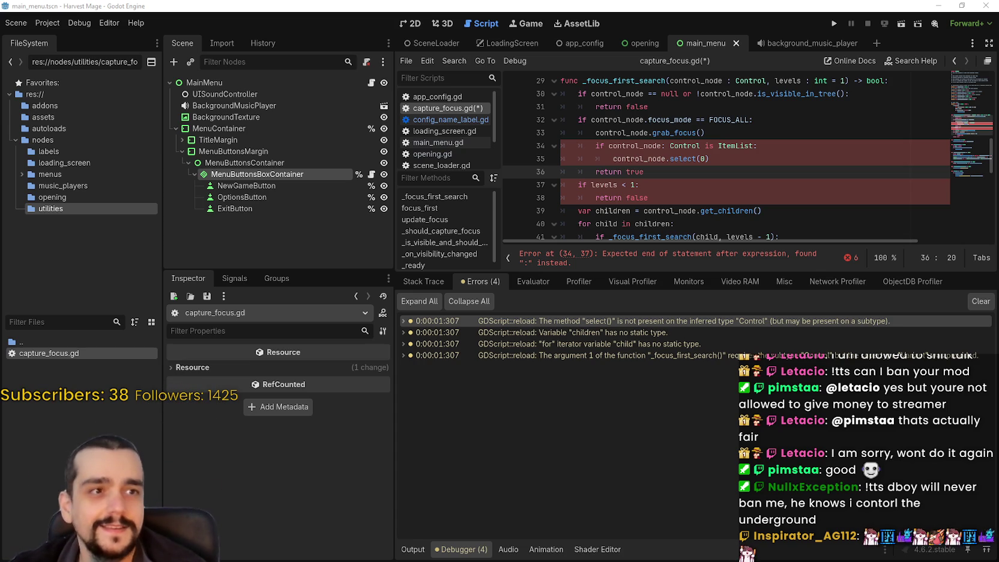
click(650, 258)
click(738, 174)
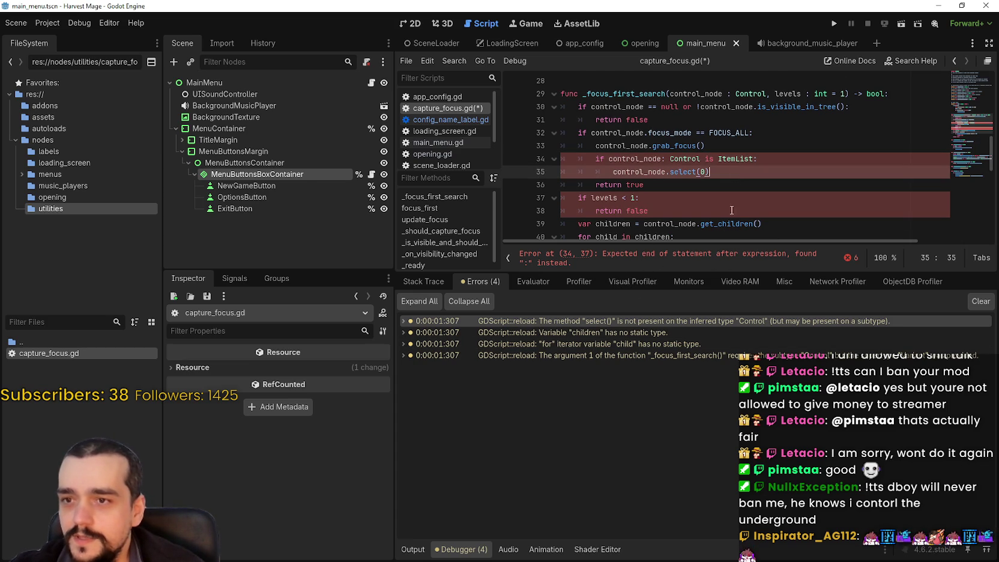
double_click(684, 147)
click(691, 159)
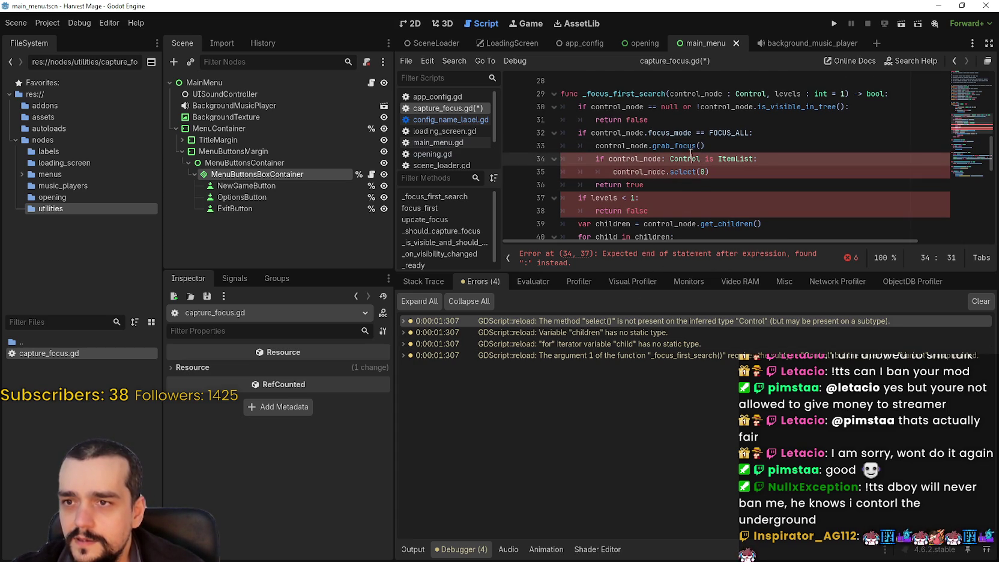
key(Down)
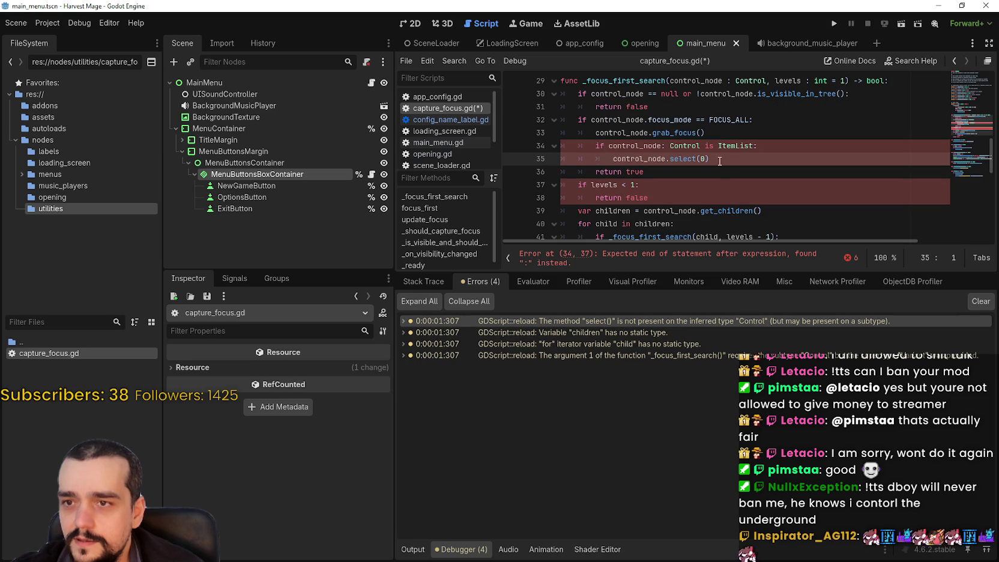
click(745, 162)
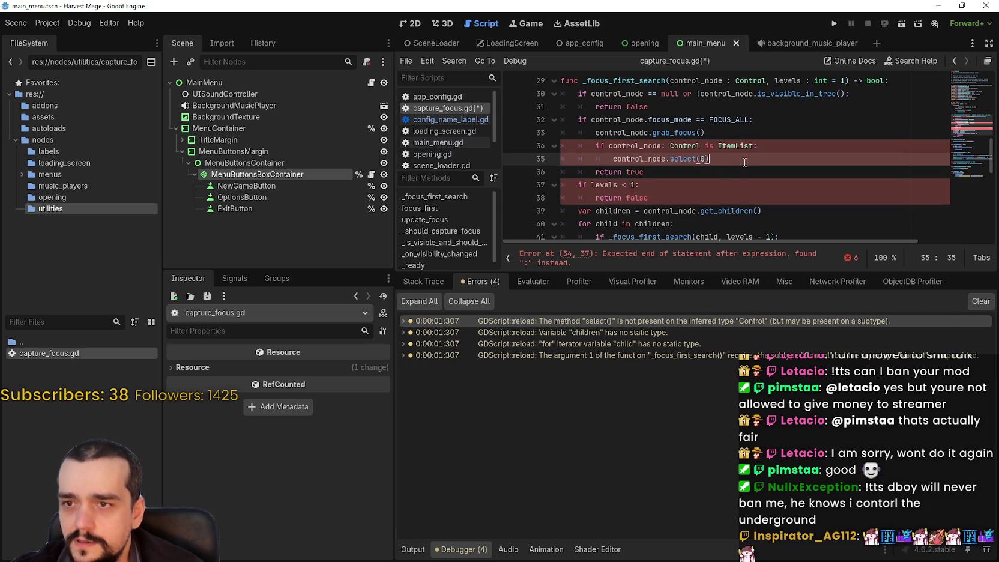
key(ctrl+z)
click(737, 168)
key(ctrl+s)
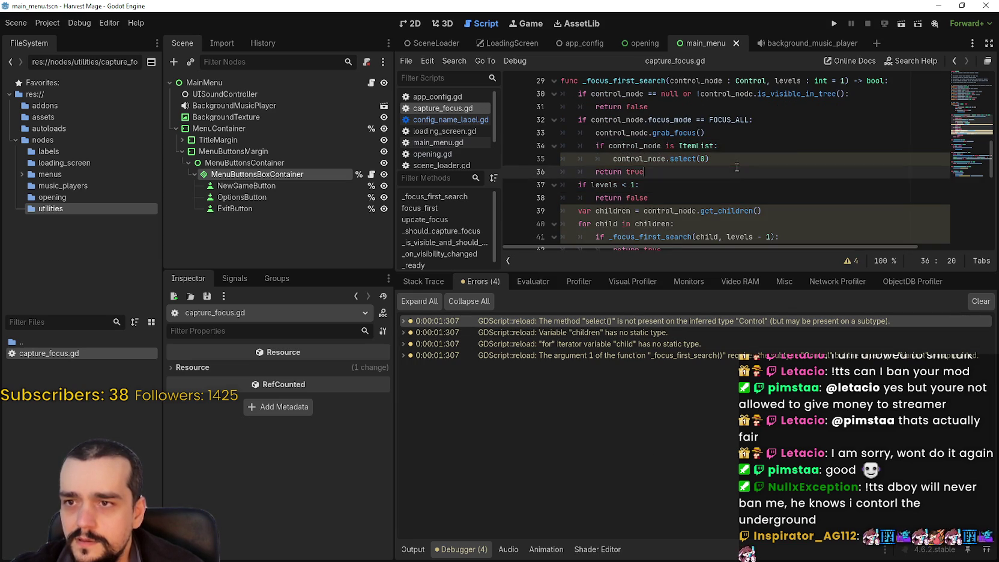
scroll(737, 168, up, 1)
double_click(620, 159)
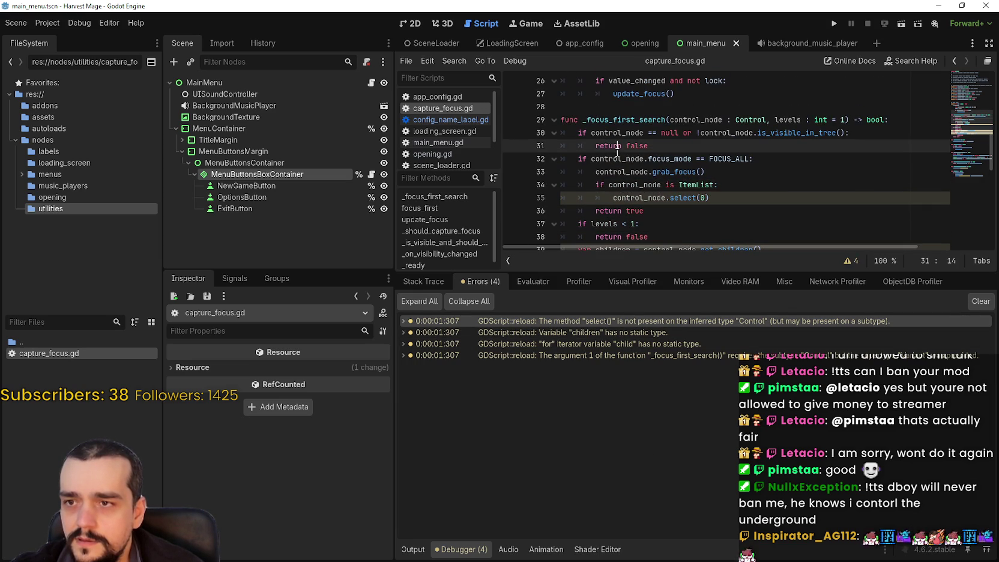
double_click(714, 119)
drag(714, 120, 745, 119)
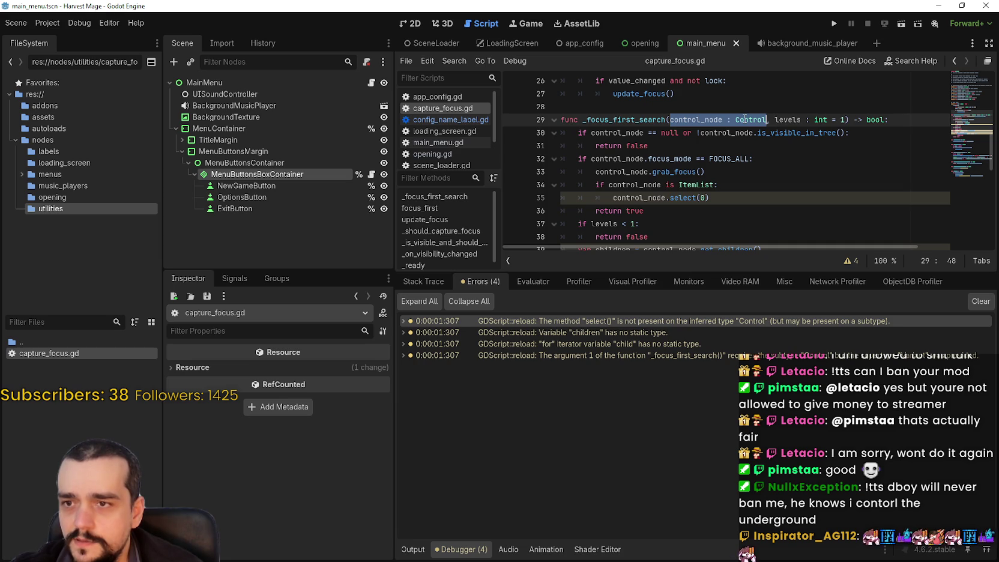
mouse_move(666, 198)
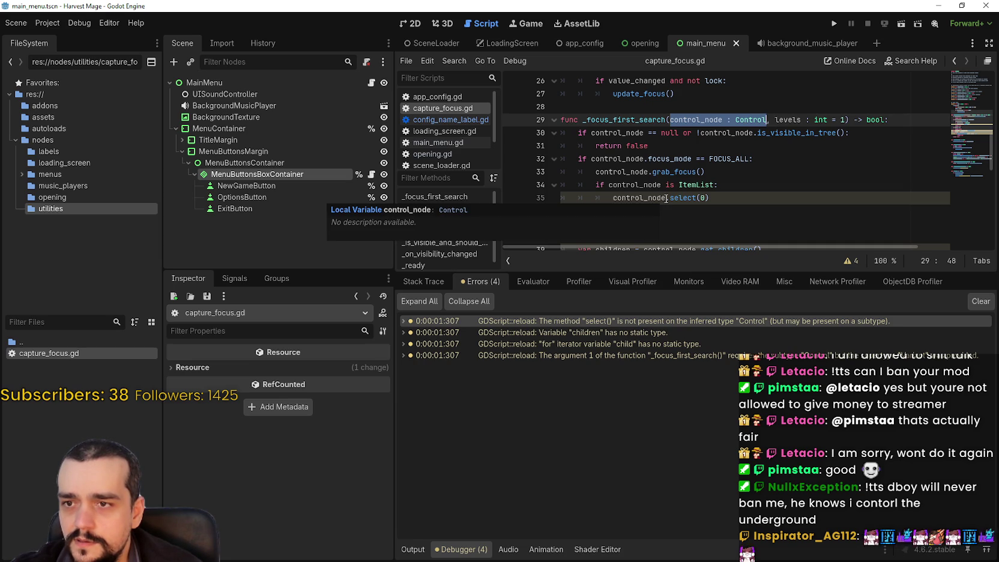
click(666, 199)
scroll(666, 199, down, 1)
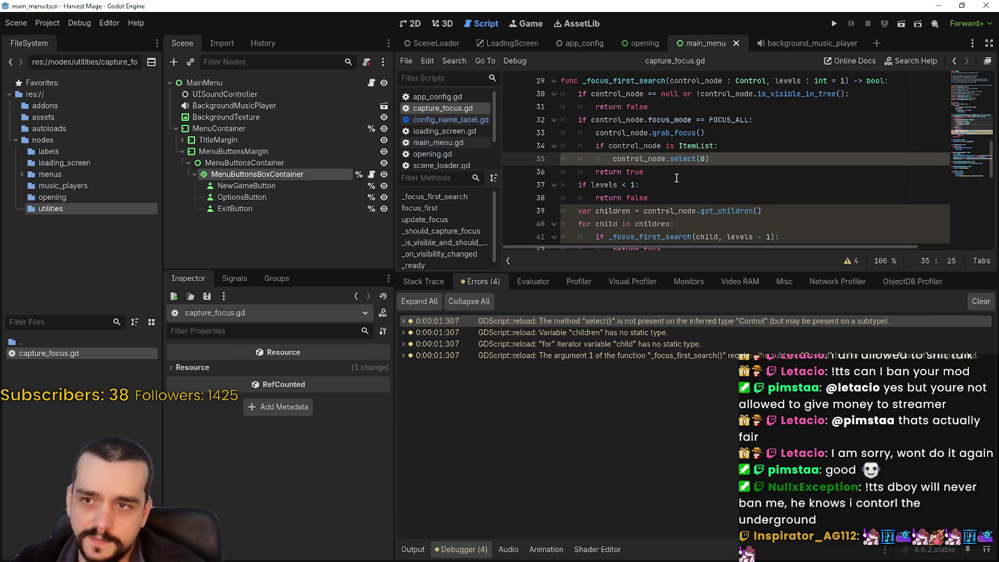
text(as Co)
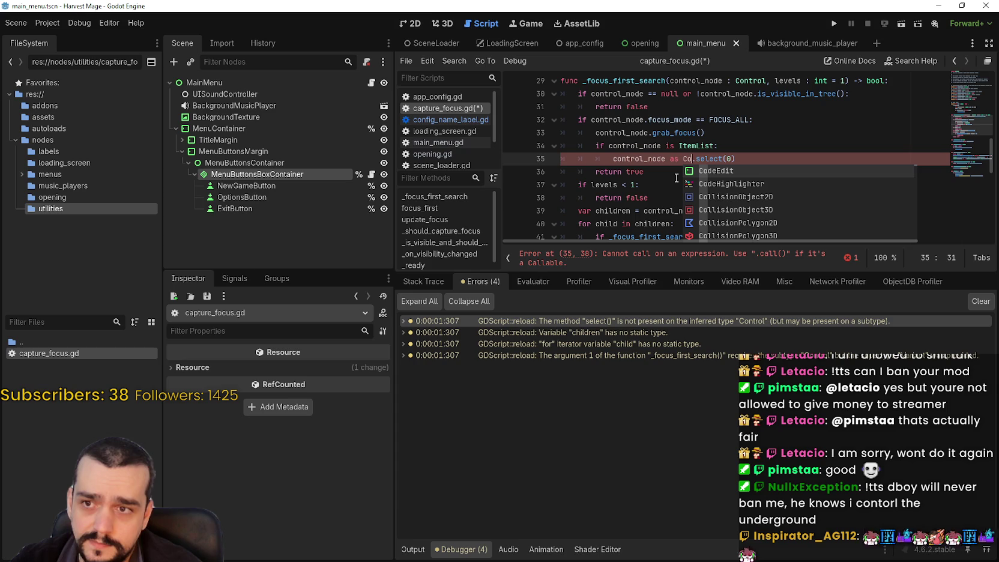
text(no)
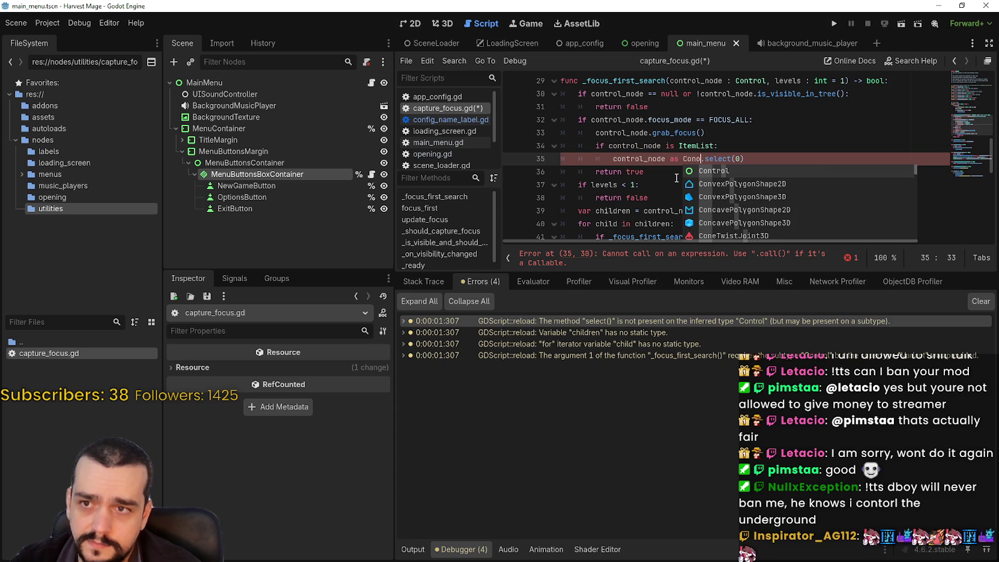
key(Return)
text())
key(ctrl+Left)
key(ctrl+Left)
key(Left)
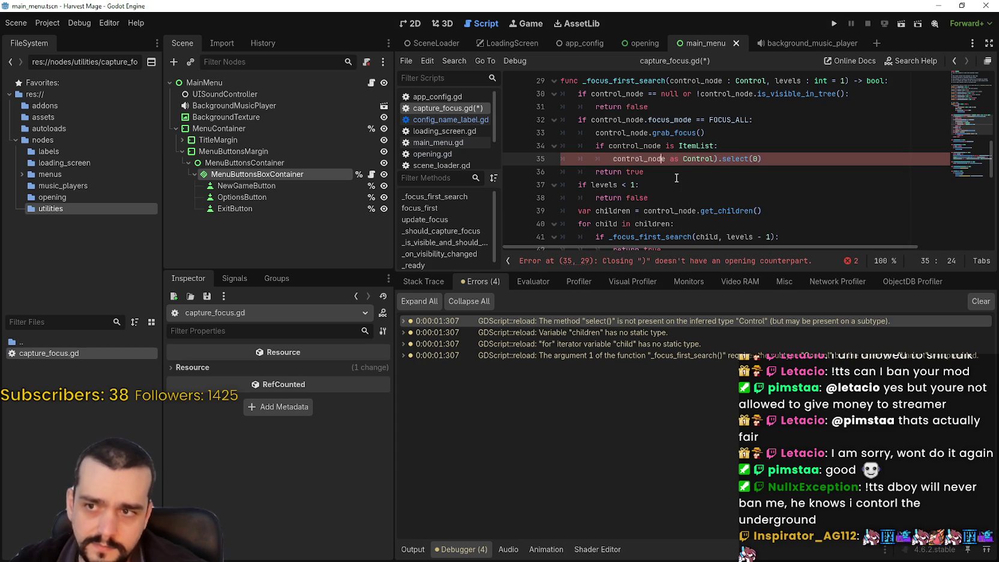
text(()
click(676, 178)
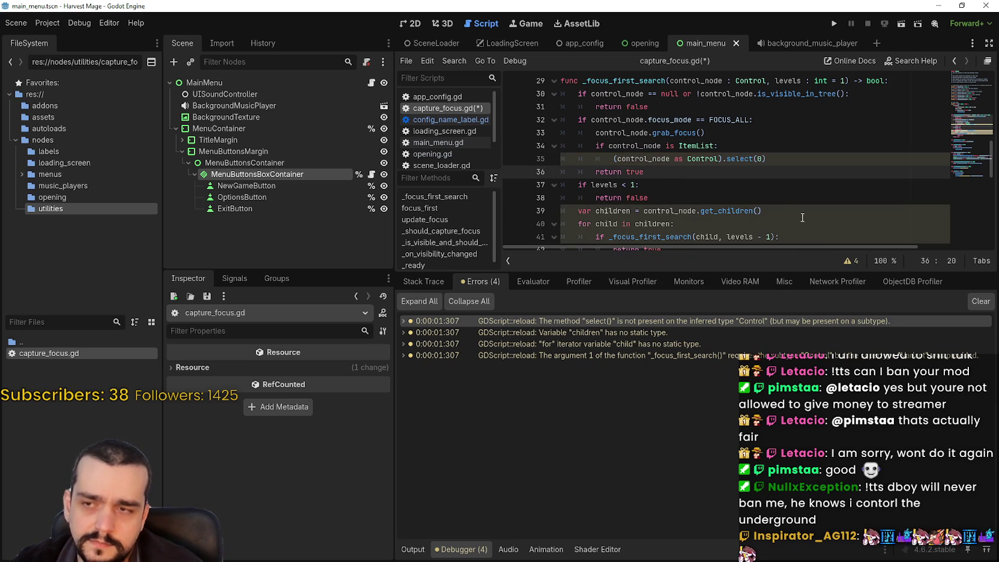
key(Up)
key(Up)
key(End)
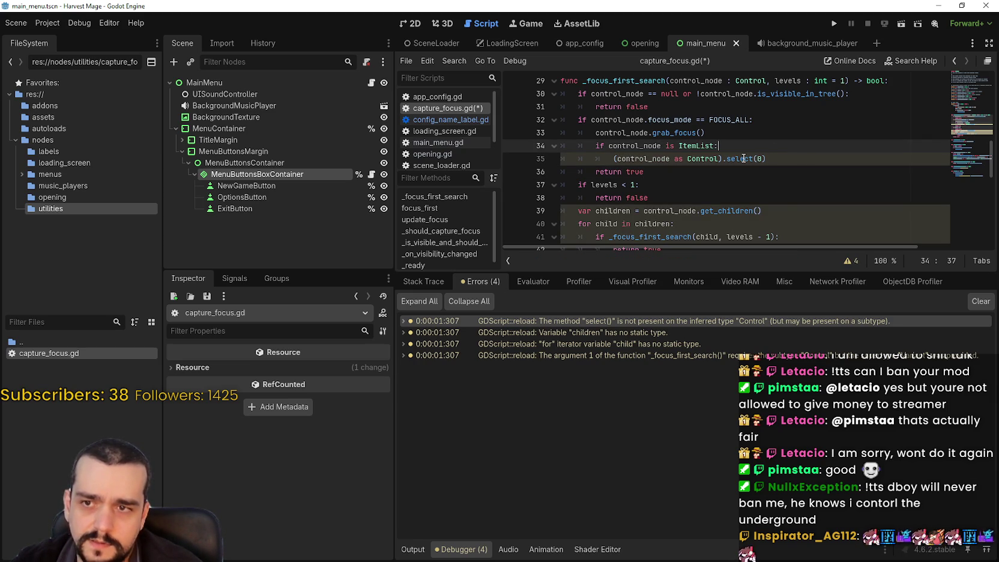
click(744, 158)
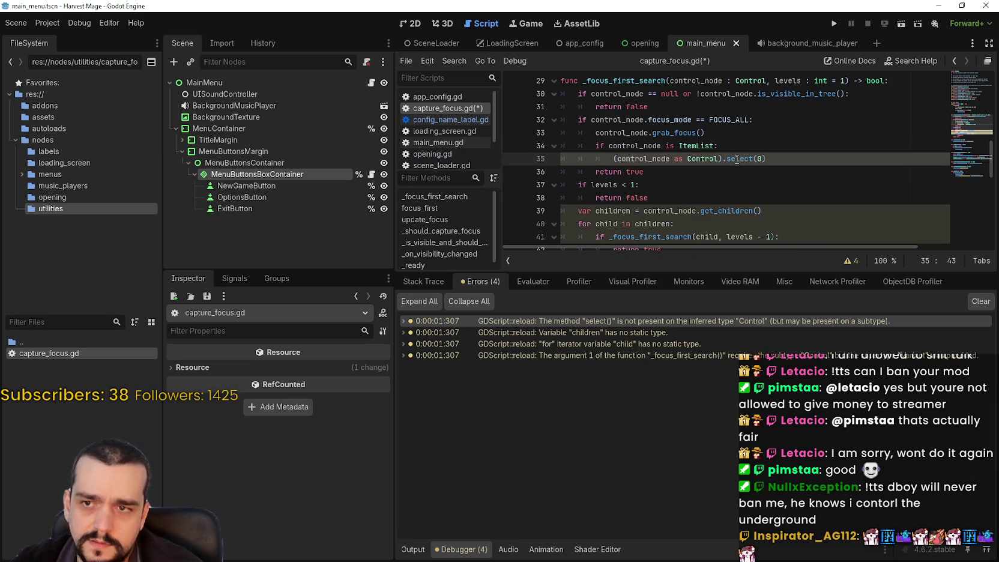
key(Home)
key(Delete)
key(ctrl+Right)
key(Delete)
key(Delete)
key(Delete)
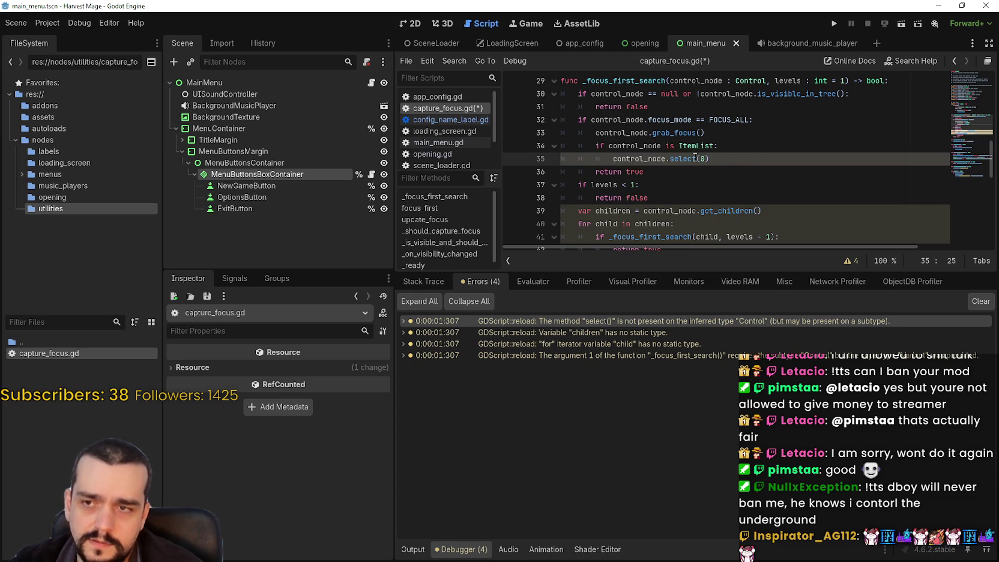
key(ctrl+s)
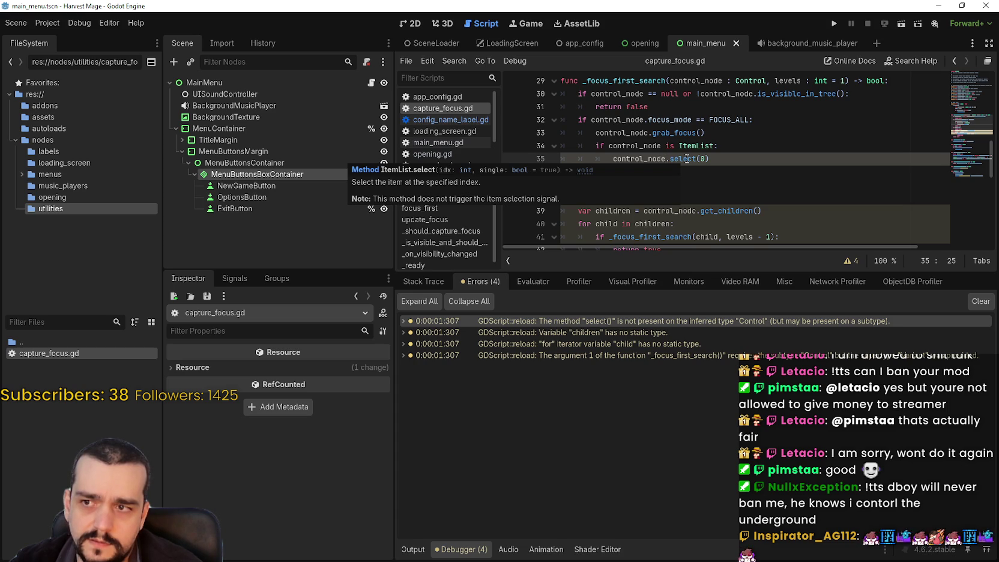
click(724, 158)
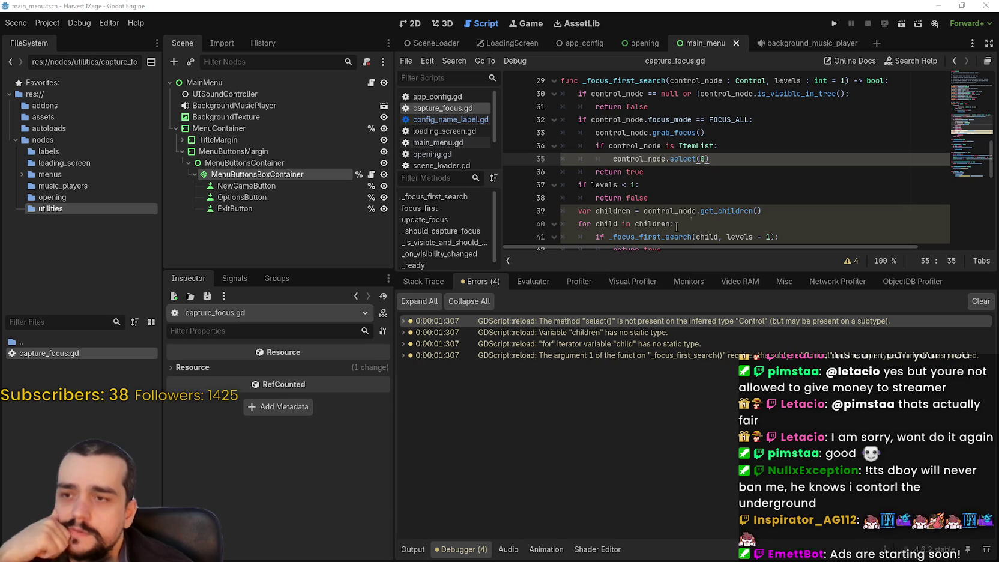
click(709, 174)
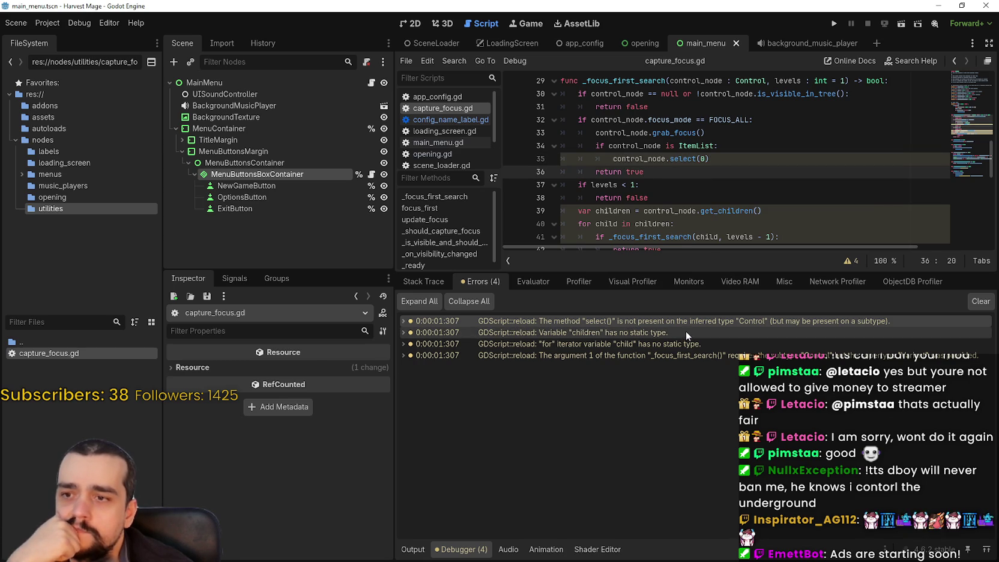
- Give the children variable on line 39 the type Array
click(685, 331)
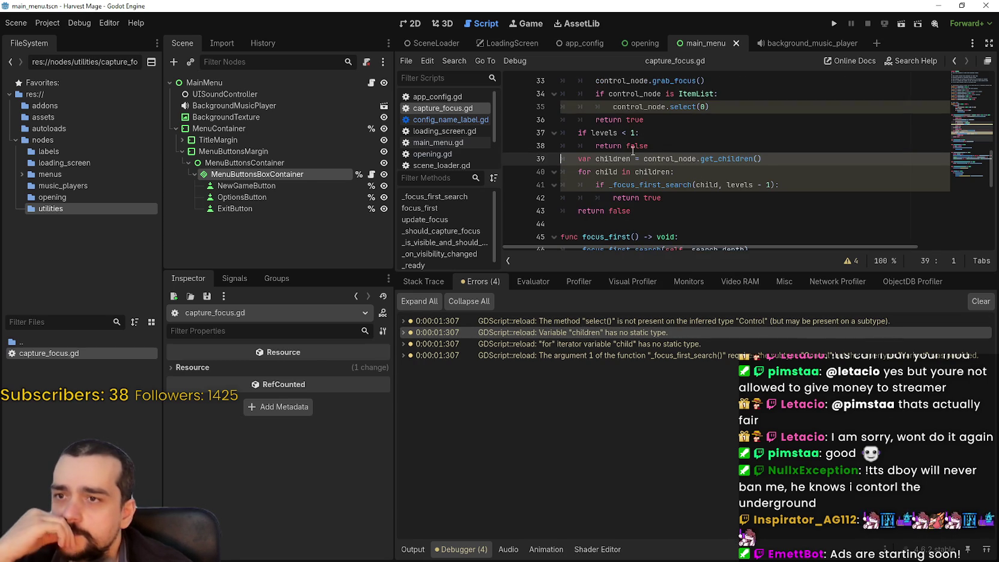
mouse_move(725, 161)
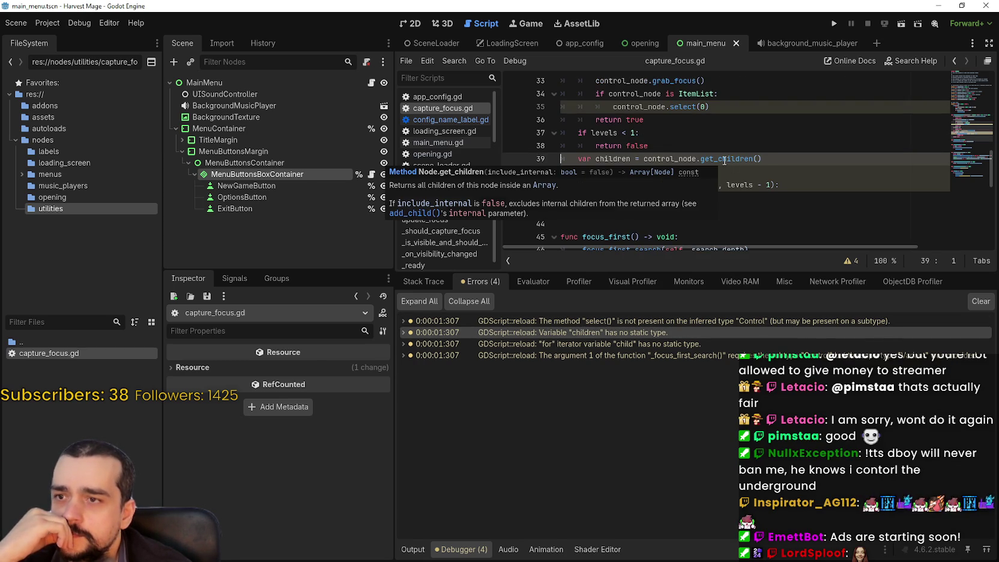
double_click(679, 160)
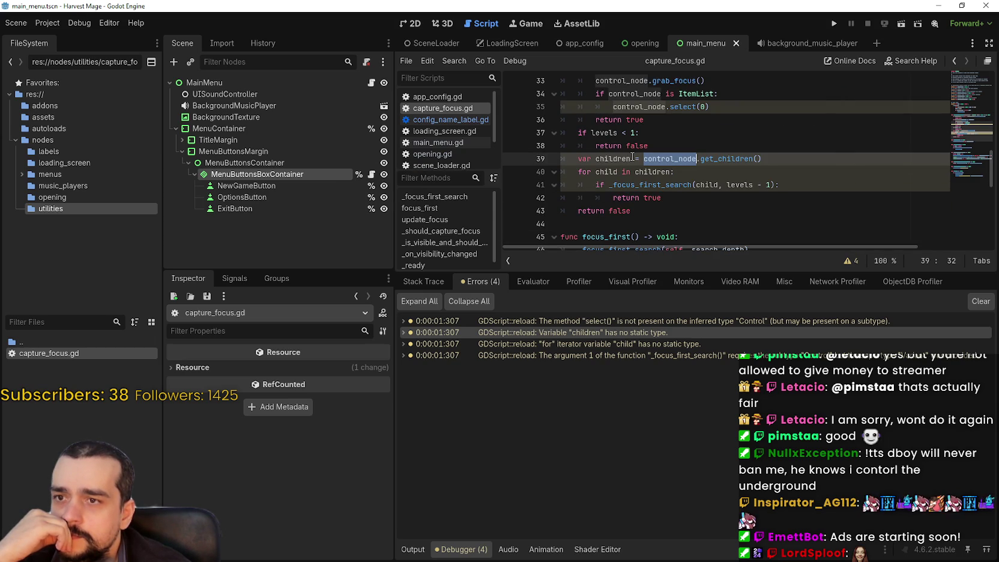
click(632, 158)
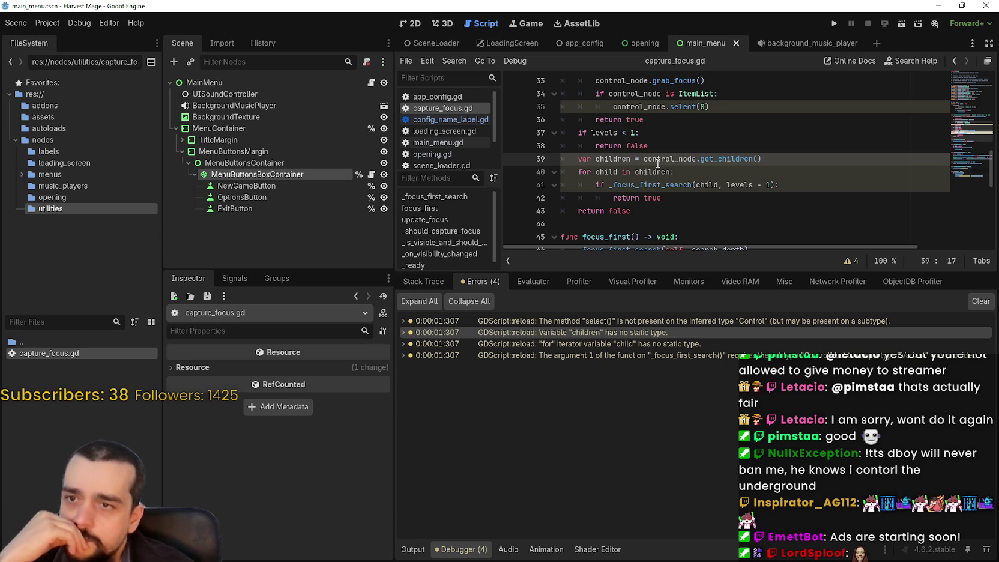
mouse_move(739, 159)
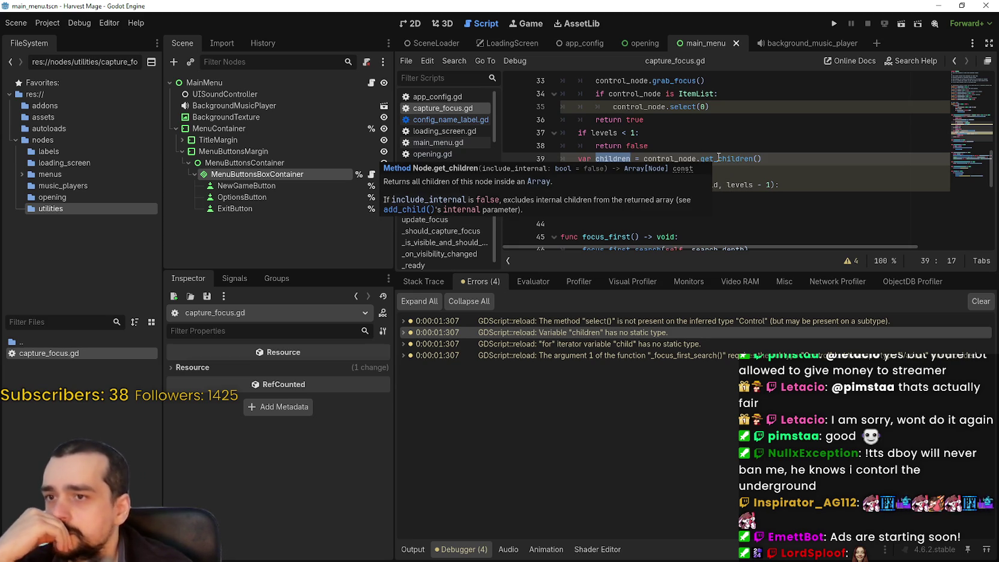
click(635, 156)
text(: Array)
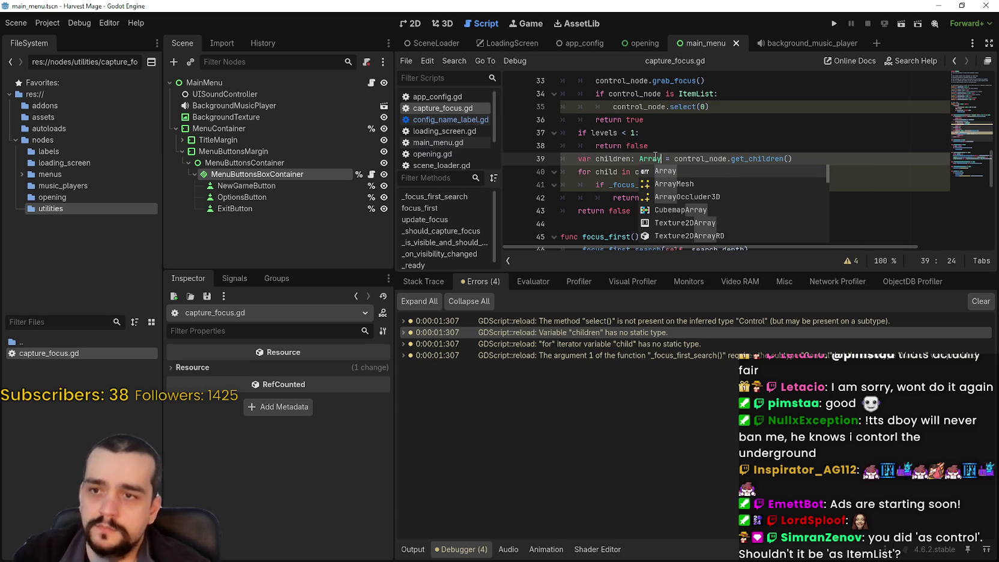
key(Escape)
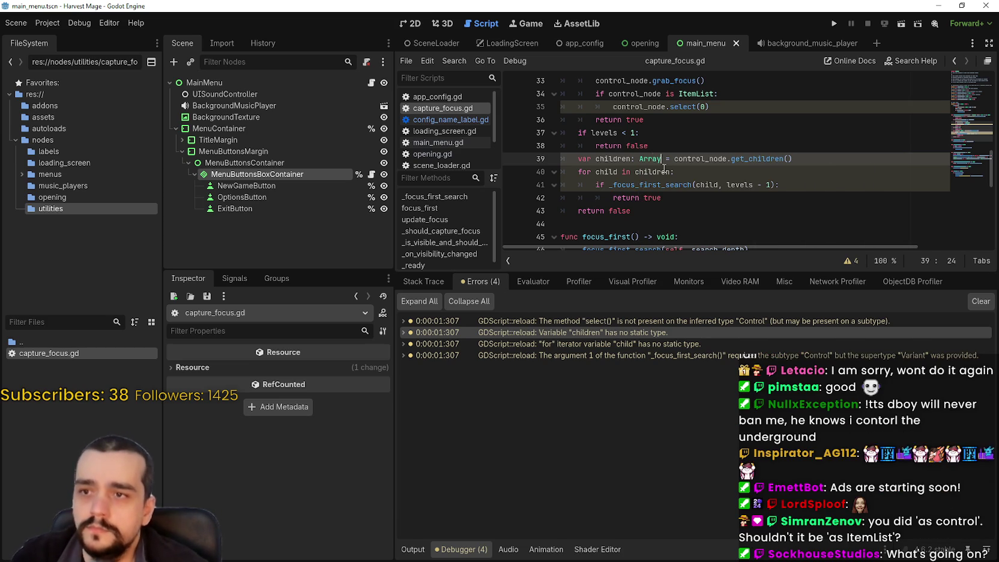
- Change line 40 to 'for child: Button in children:' and launch the game to test it
click(671, 172)
key(Down)
key(Down)
key(Down)
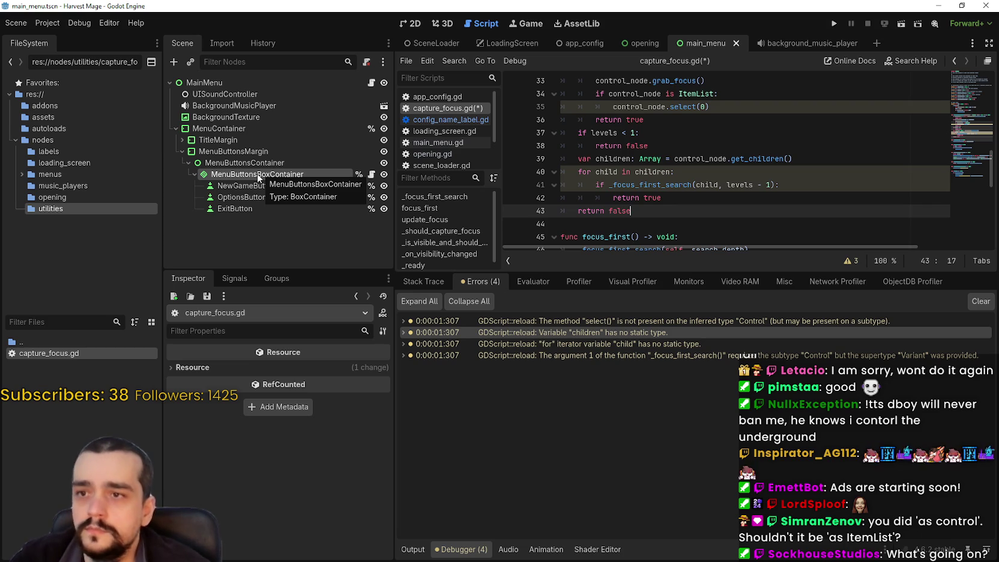
click(621, 173)
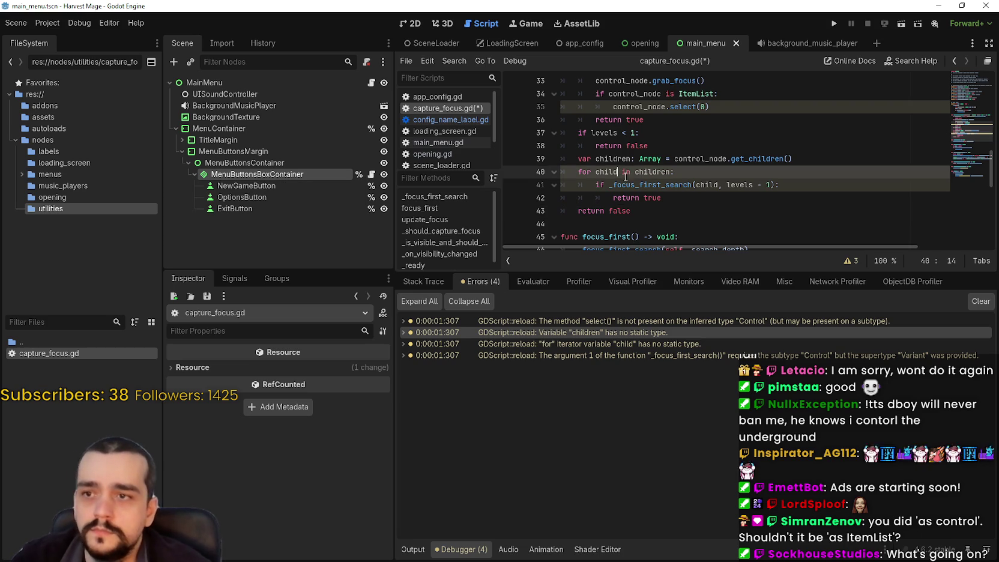
text(: Button)
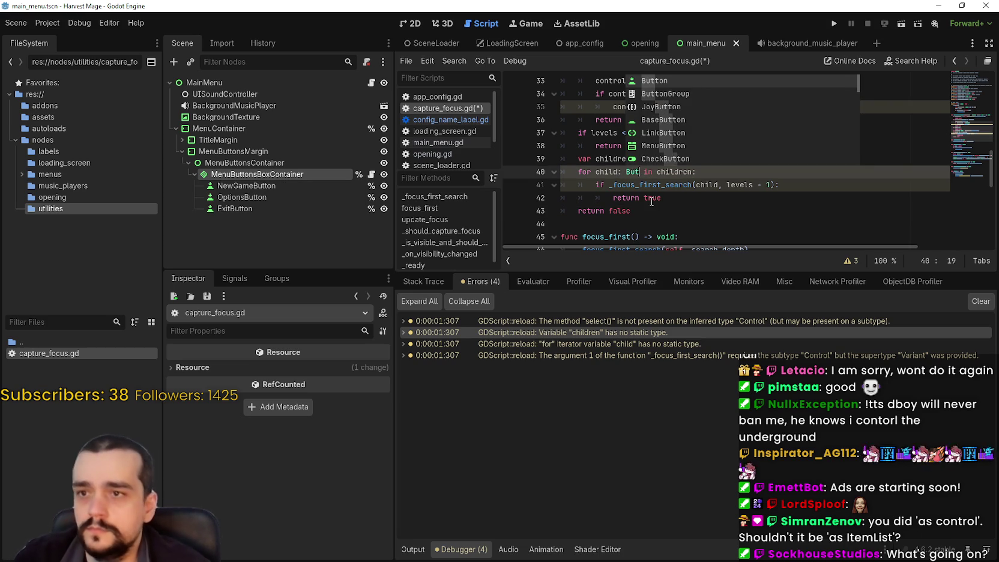
click(668, 198)
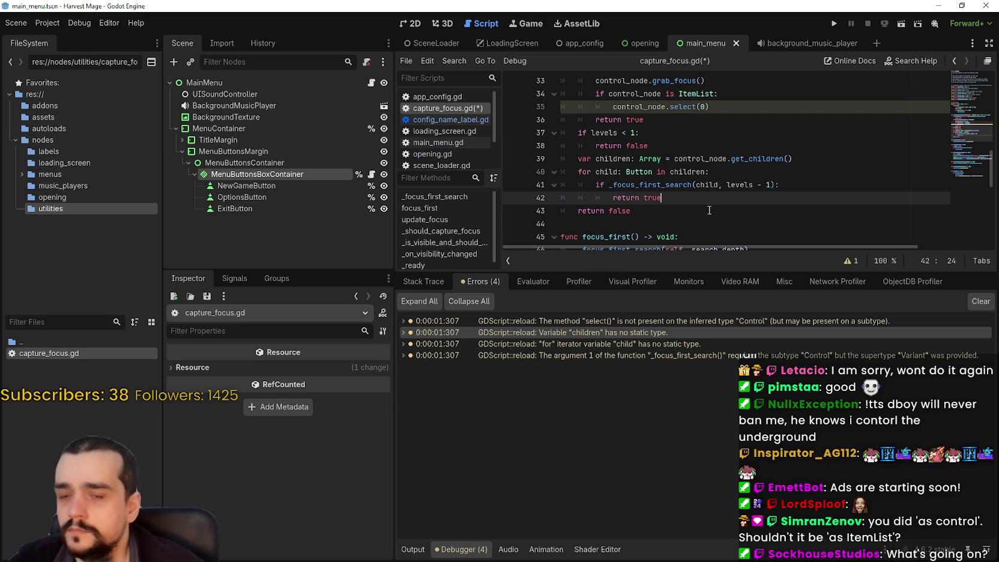
scroll(692, 144, up, 2)
mouse_move(672, 181)
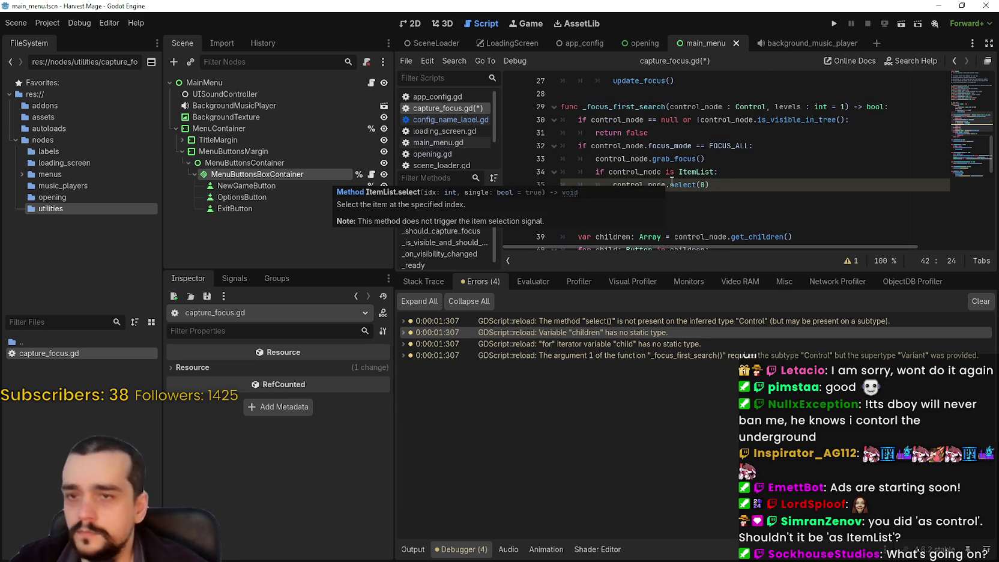
scroll(672, 180, down, 2)
click(672, 181)
scroll(676, 180, down, 7)
scroll(676, 180, up, 7)
key(F5)
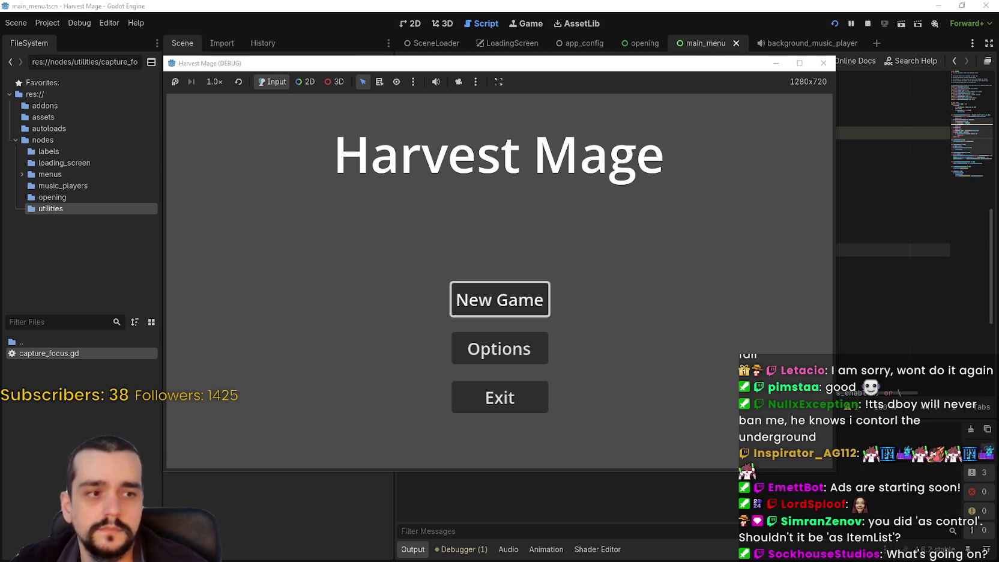
- Stop the game and expand the Debugger's Errors list, which shows only the select() warning
key(F8)
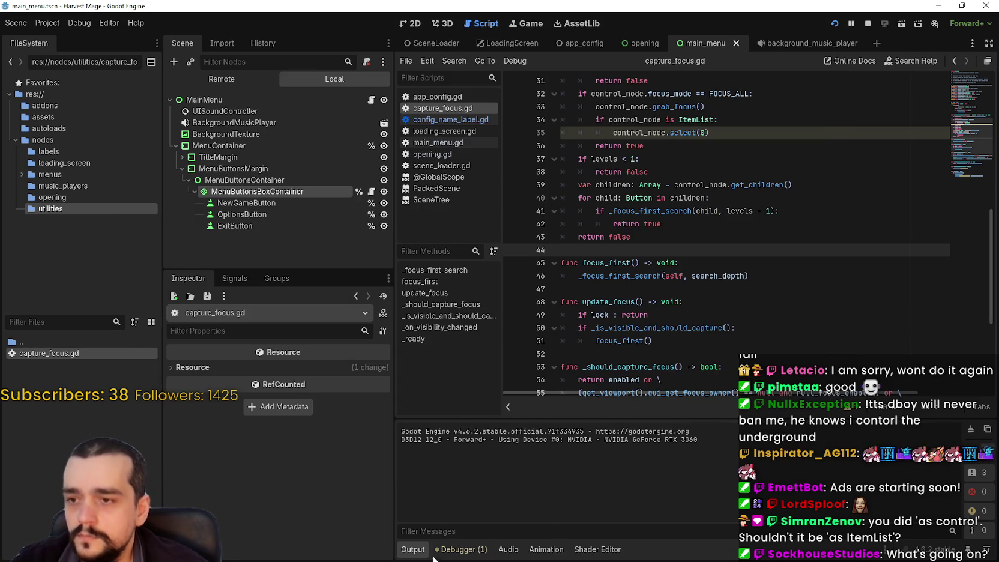
click(461, 549)
click(534, 320)
click(734, 120)
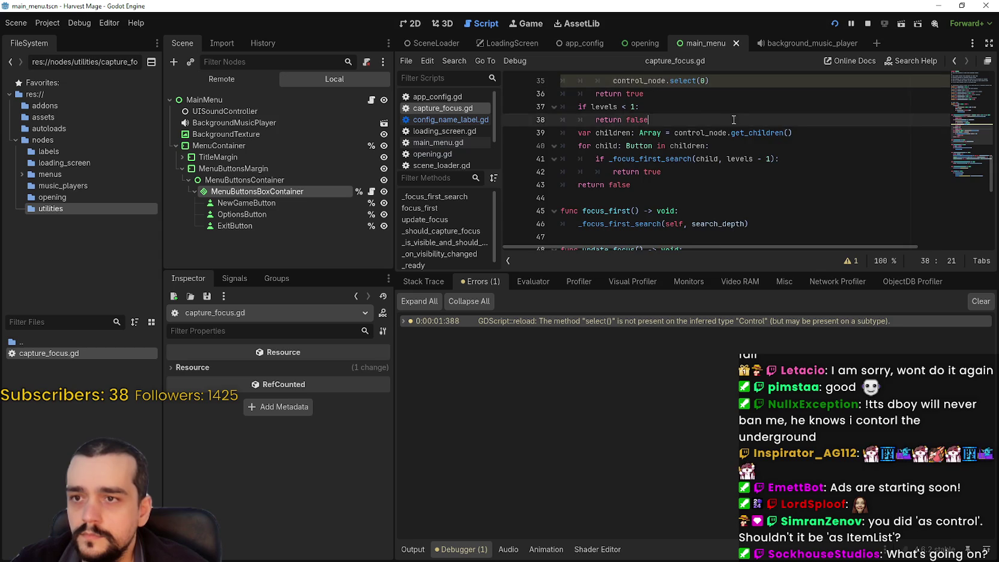
scroll(733, 119, up, 2)
double_click(644, 145)
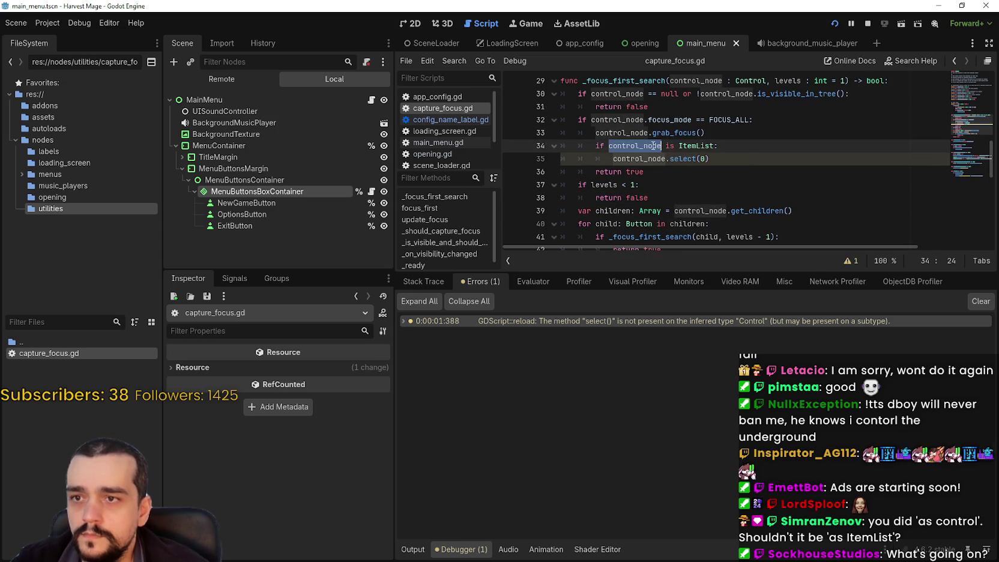
double_click(695, 146)
drag(695, 150, 619, 152)
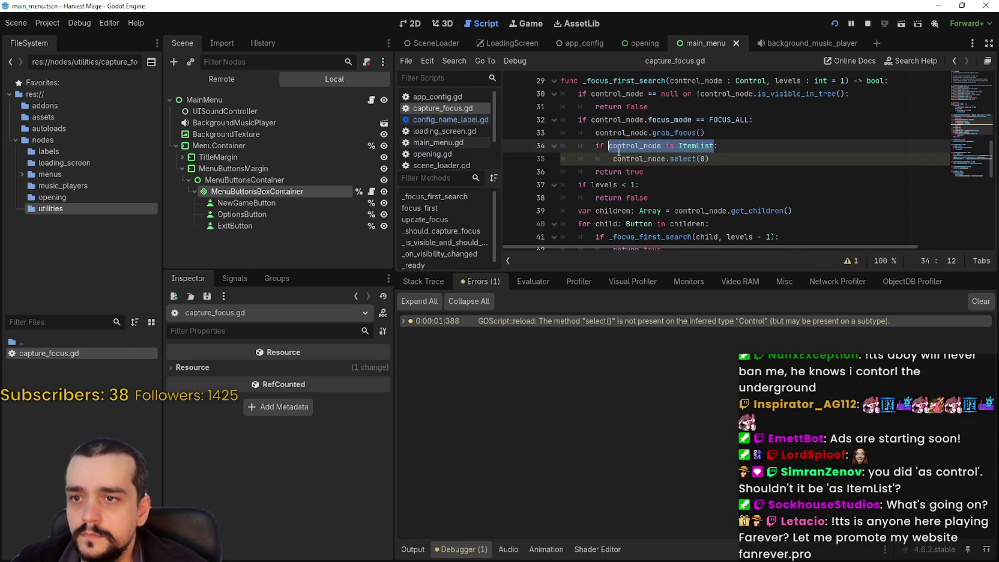
click(676, 158)
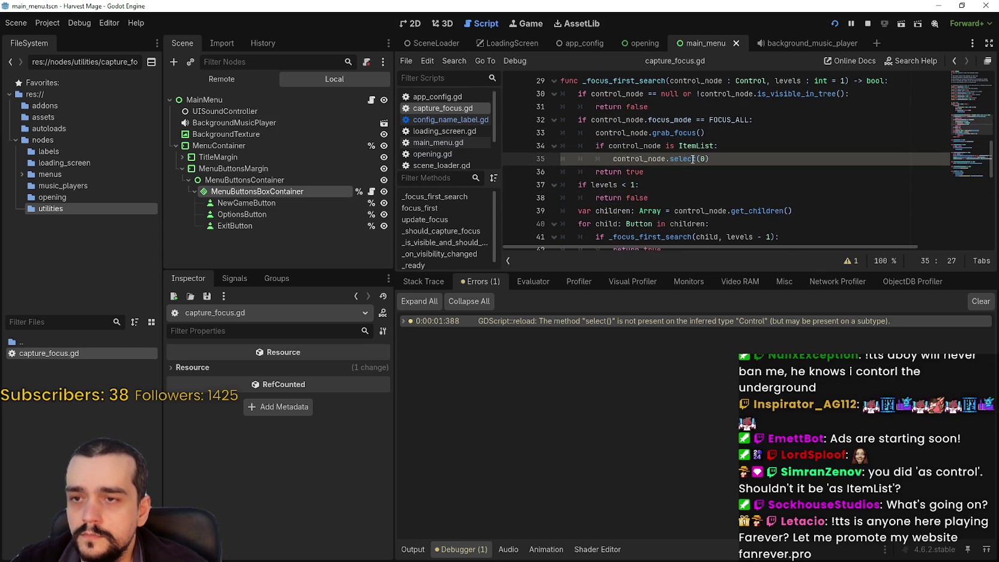
mouse_move(693, 159)
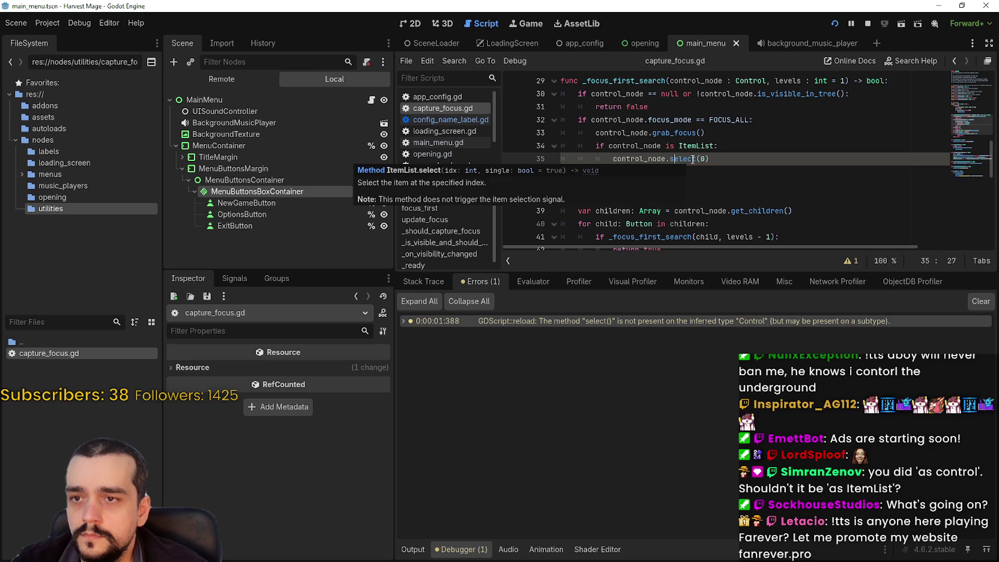
double_click(636, 160)
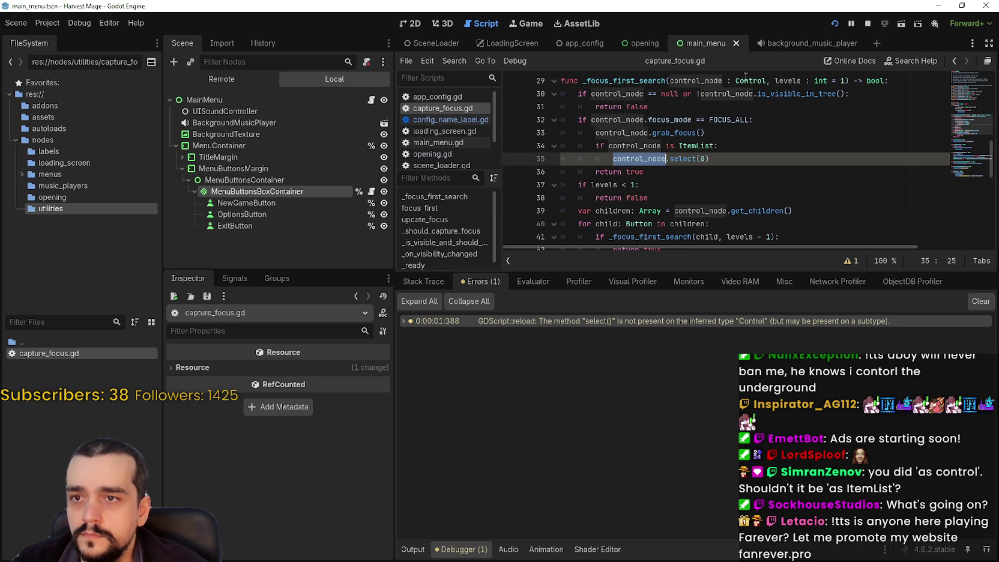
double_click(713, 82)
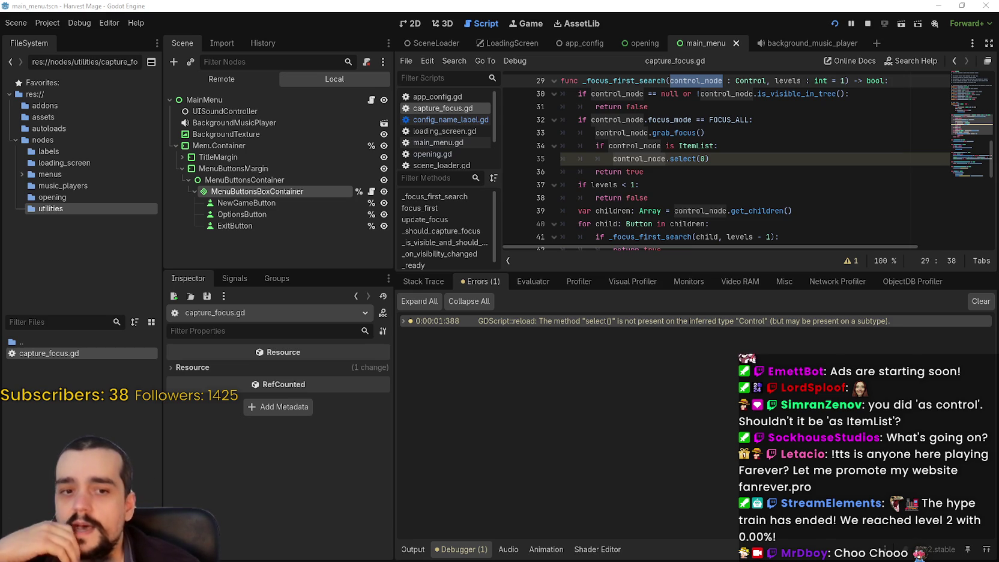
click(747, 175)
scroll(749, 171, up, 3)
scroll(749, 172, down, 3)
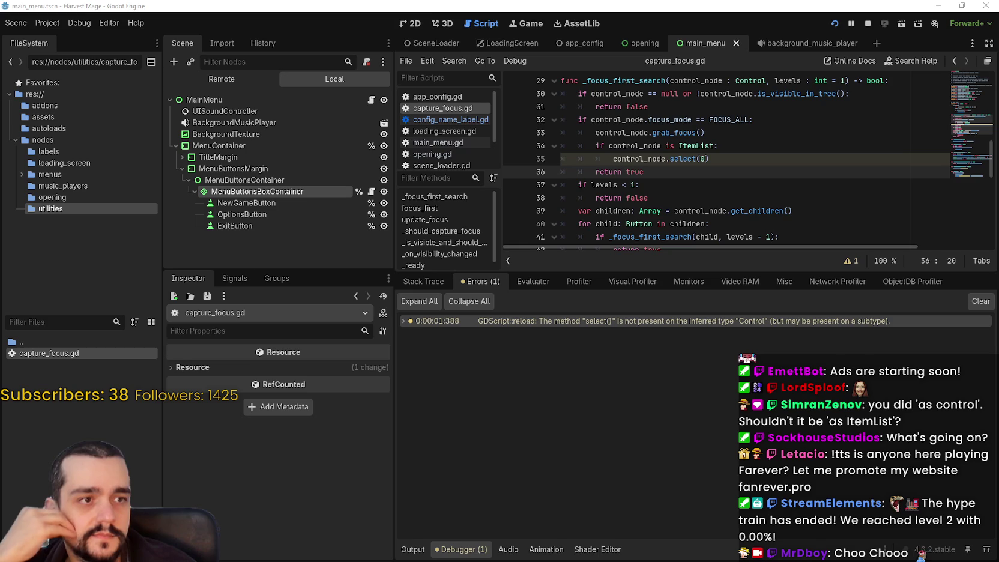
click(677, 184)
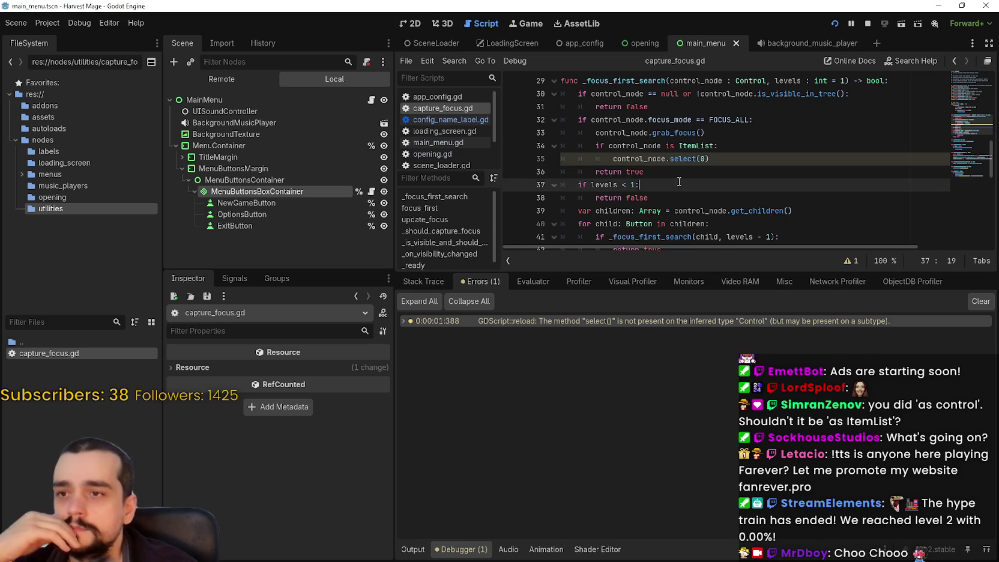
scroll(696, 150, up, 2)
click(836, 24)
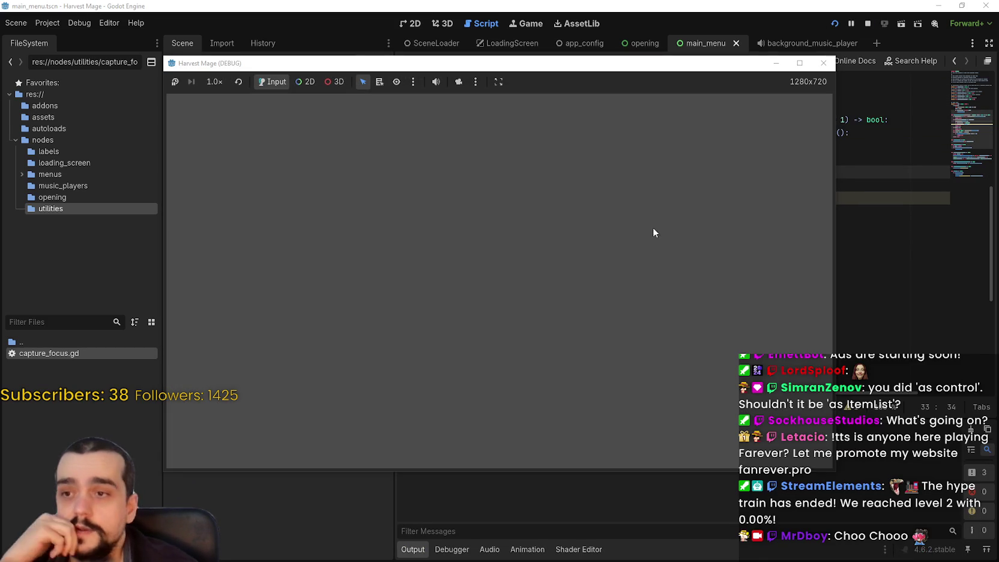
drag(559, 68, 628, 33)
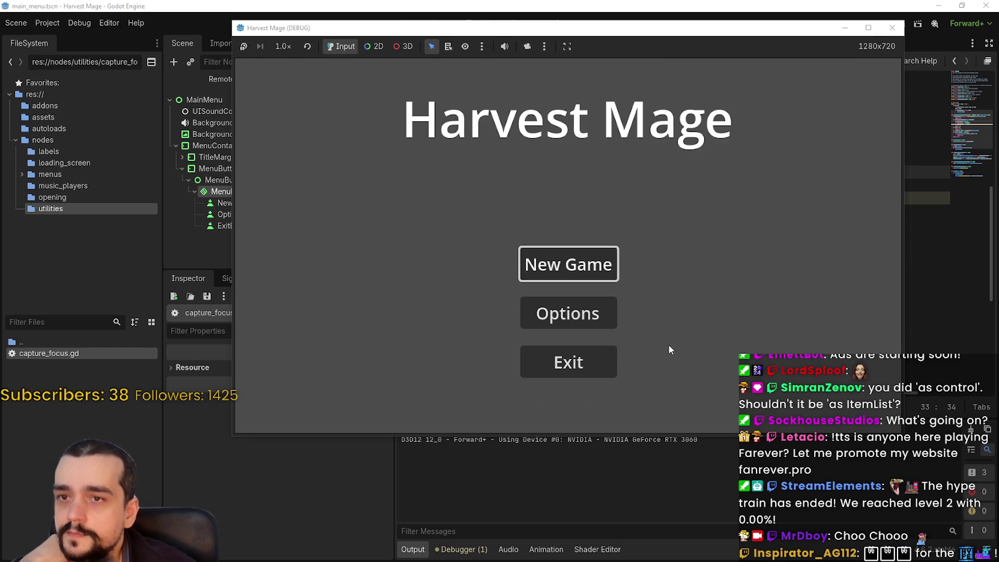
click(893, 27)
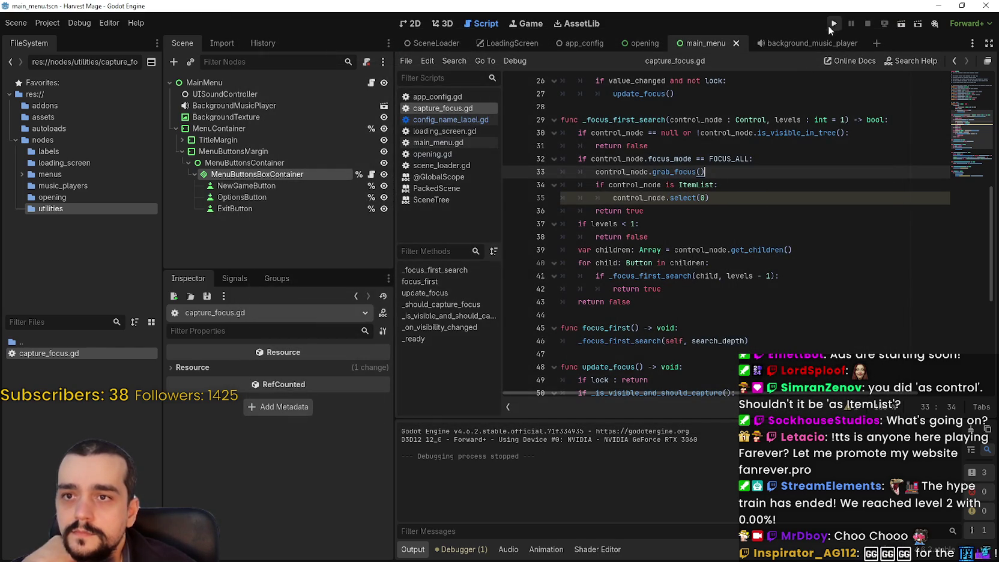
- Rewrite line 35 as (control_node as ItemList).select(0), save the script, and run the game
key(Down)
key(Down)
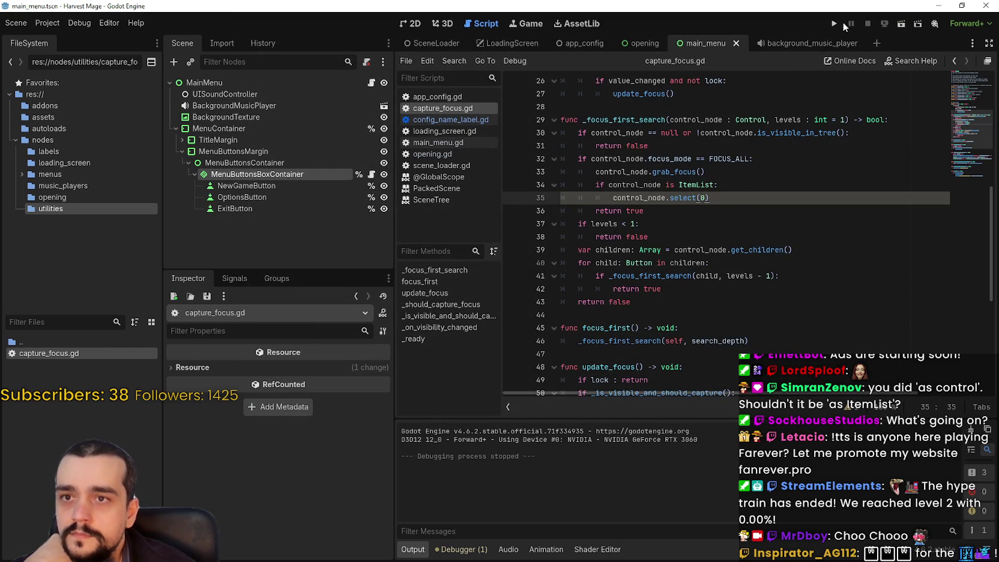
click(667, 198)
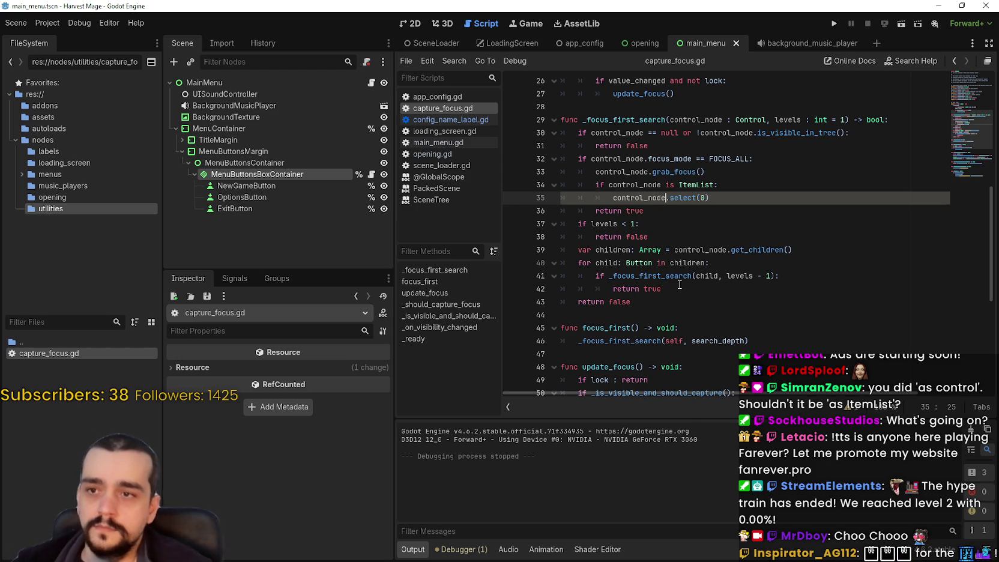
text(as (I)
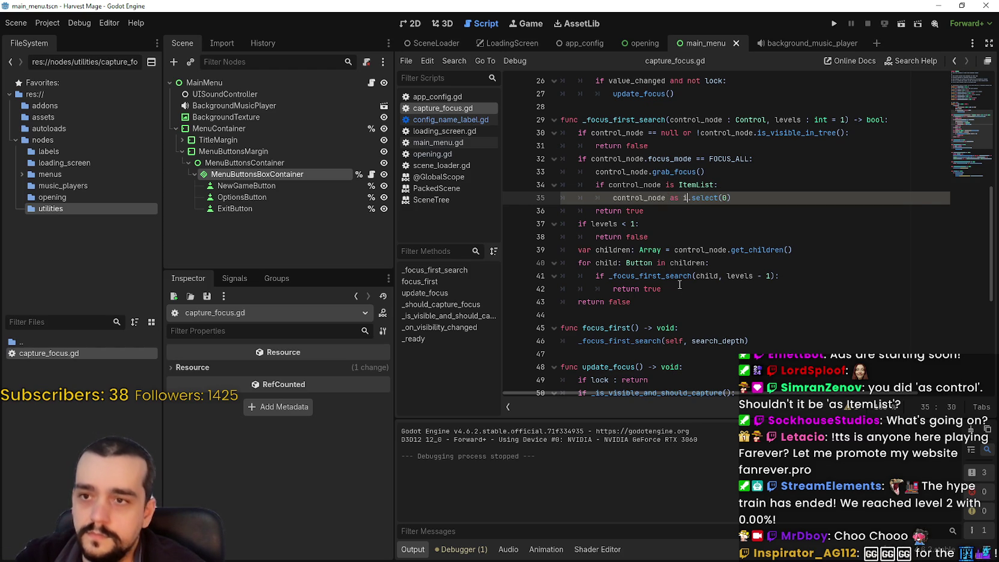
key(BackSpace)
key(BackSpace)
text(Item)
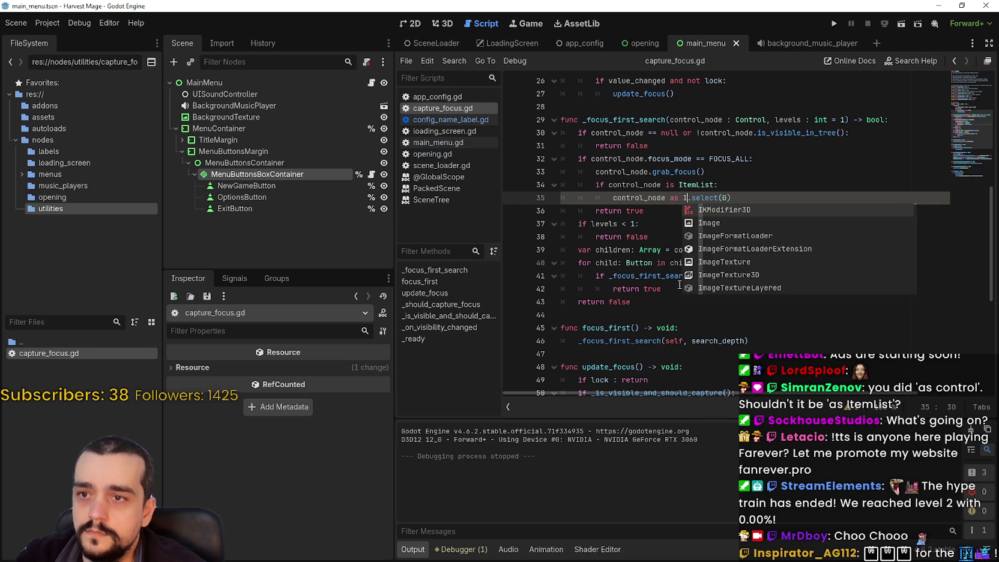
key(Return)
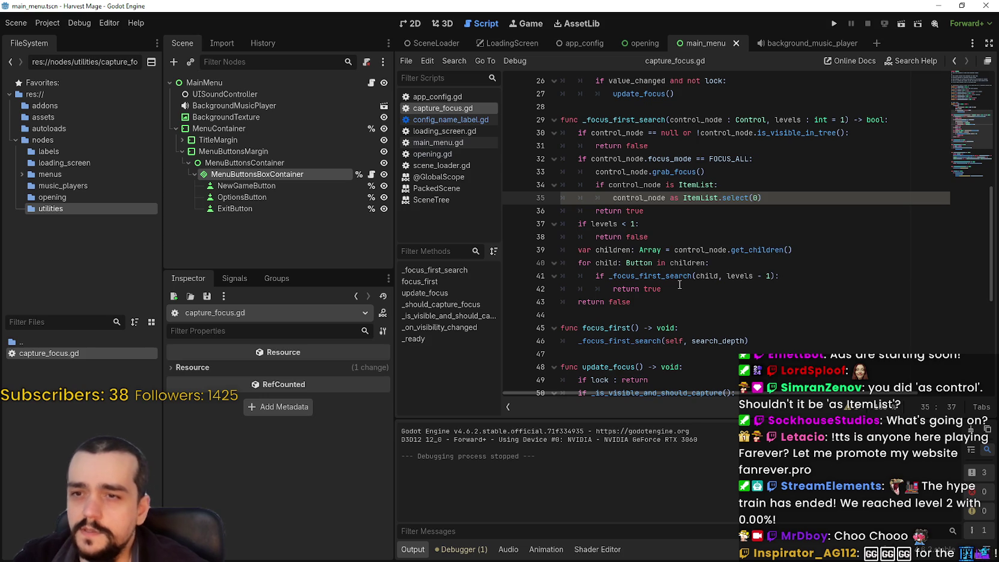
double_click(700, 198)
drag(699, 198, 647, 201)
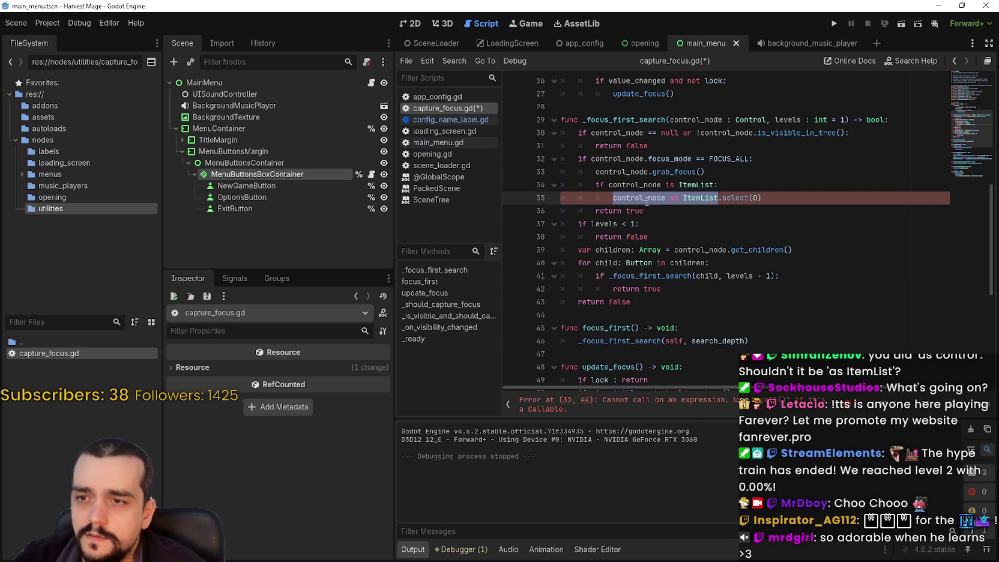
text(()
key(Escape)
key(ctrl+s)
scroll(651, 207, down, 2)
click(831, 25)
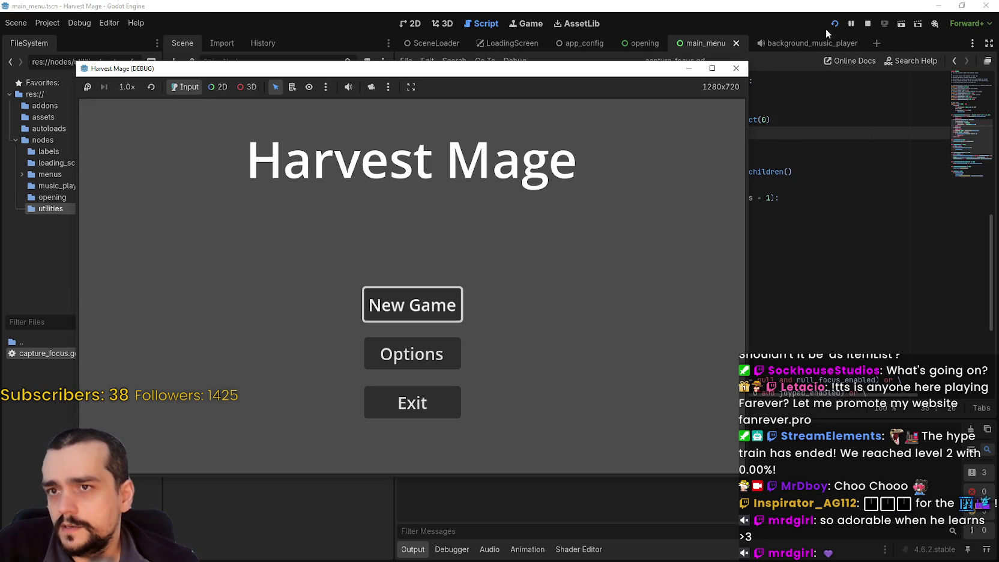
- Close the Harvest Mage window after checking its New Game, Options and Exit menu
click(866, 25)
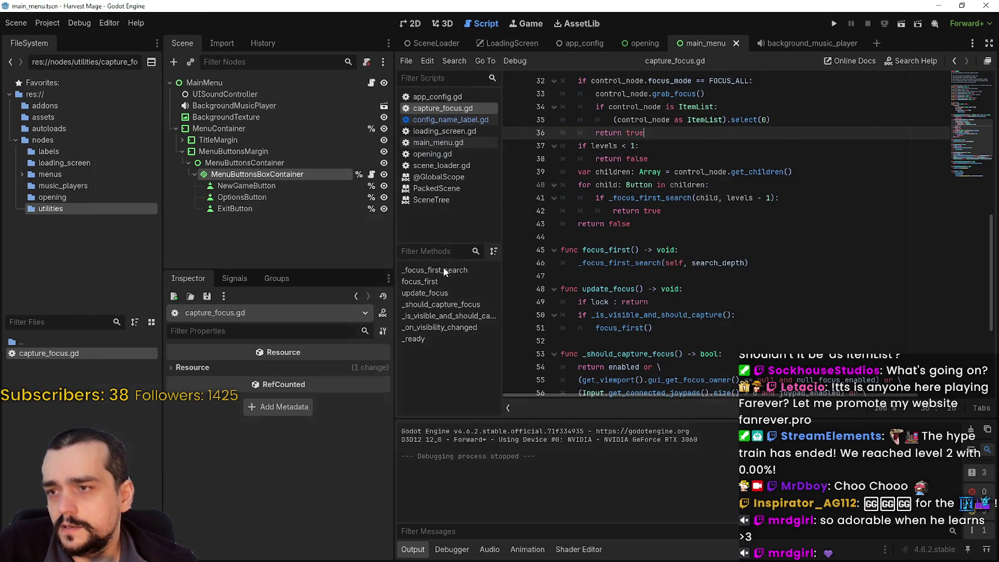
- Inspect NewGameButton, MenuButtonsBoxContainer and OptionsButton, then bring up NewGameButton's node actions and signals
click(304, 185)
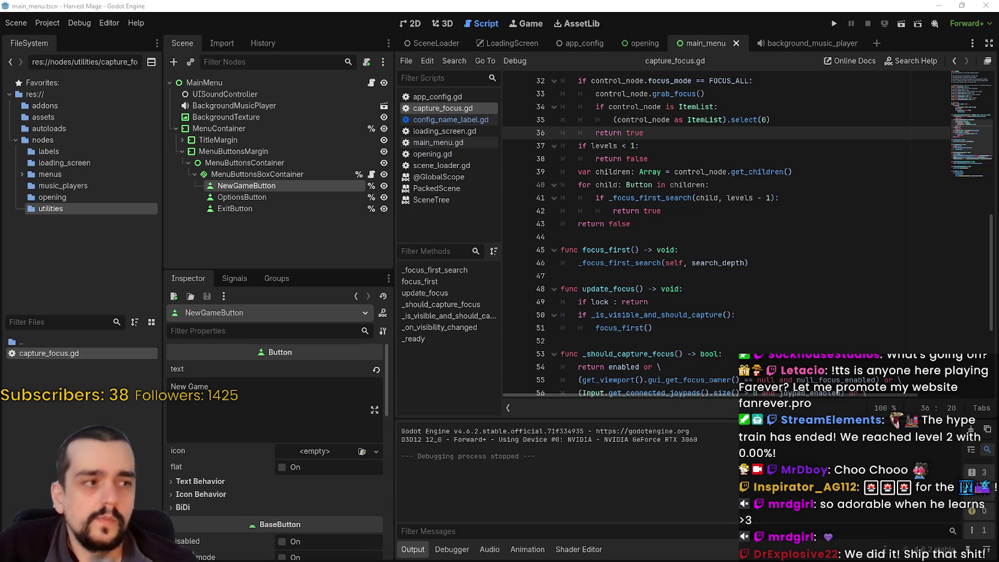
click(252, 174)
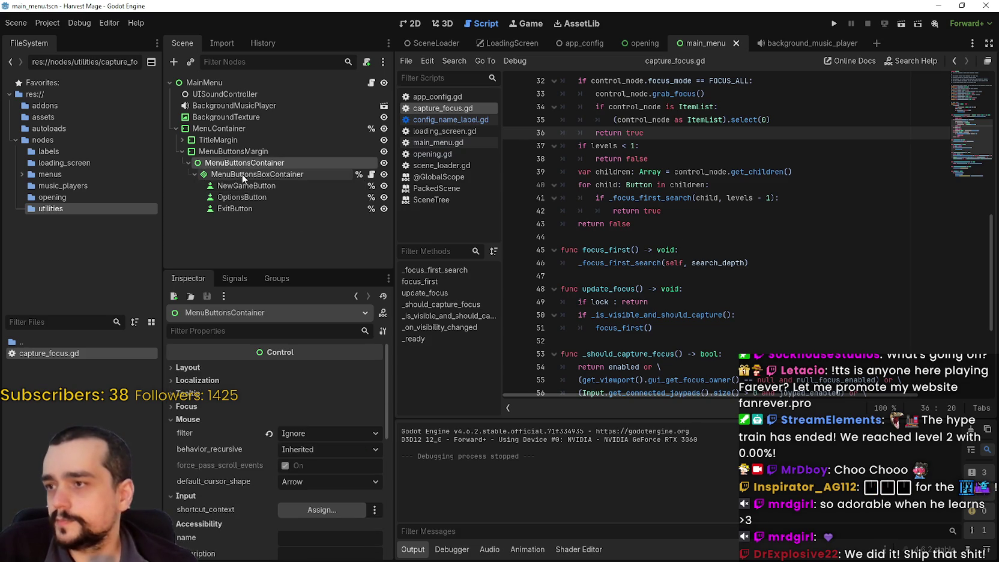
scroll(274, 384, down, 5)
scroll(312, 454, up, 5)
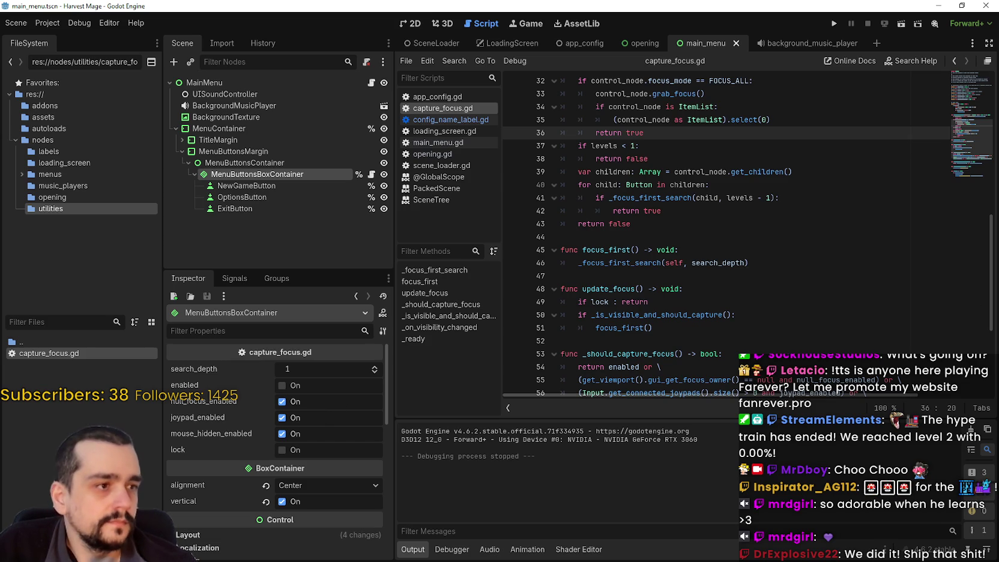
scroll(223, 472, down, 8)
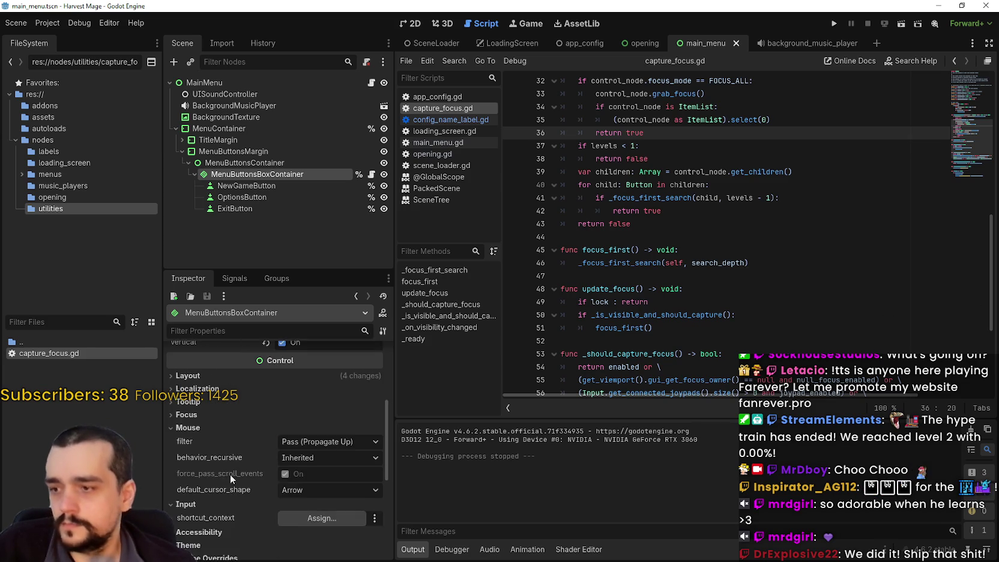
click(306, 192)
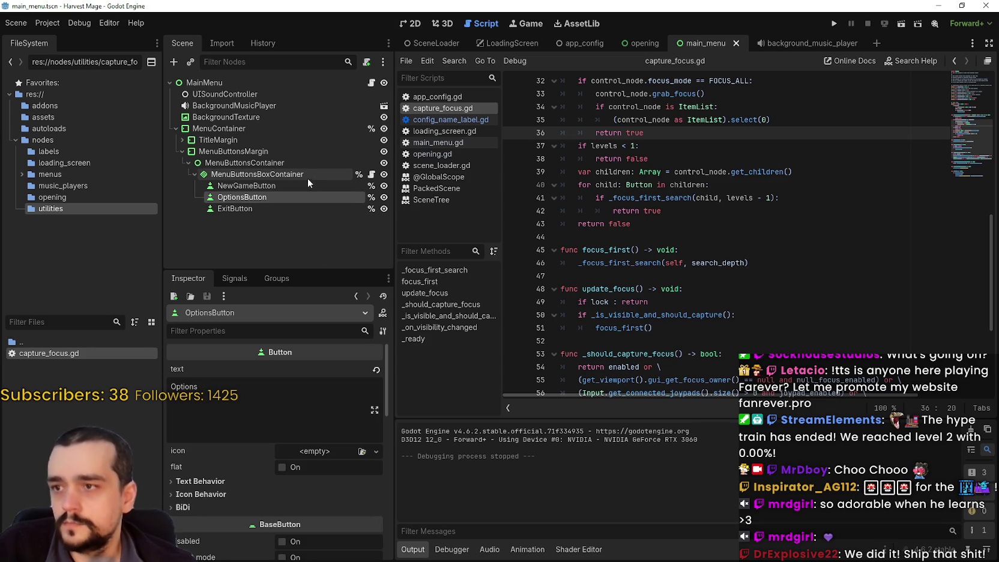
click(307, 183)
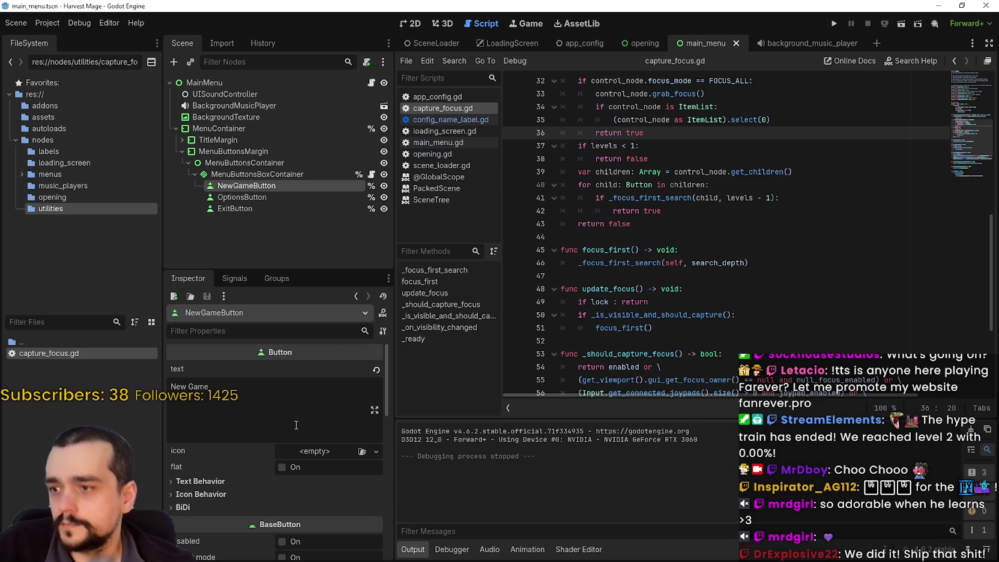
right_click(294, 183)
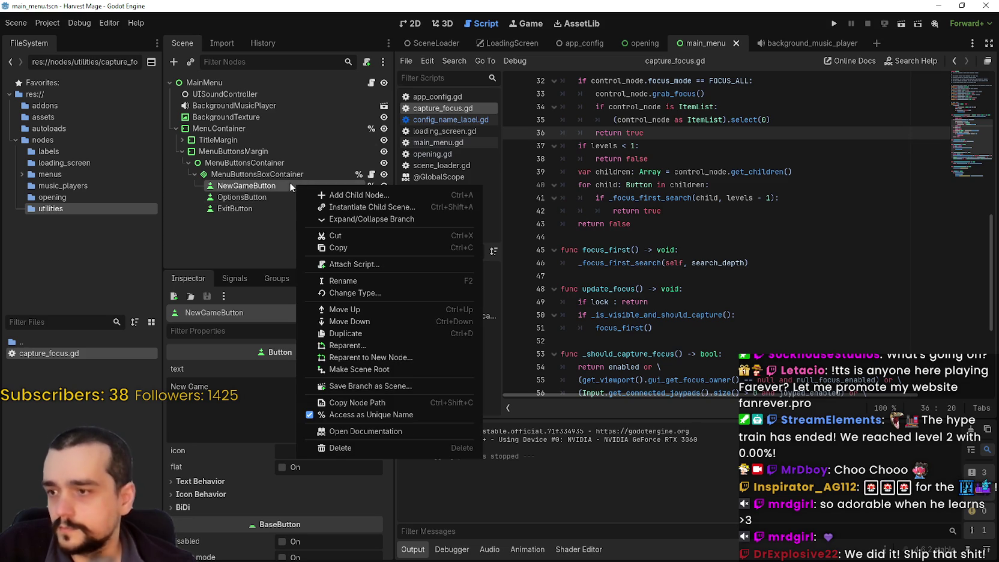
click(228, 288)
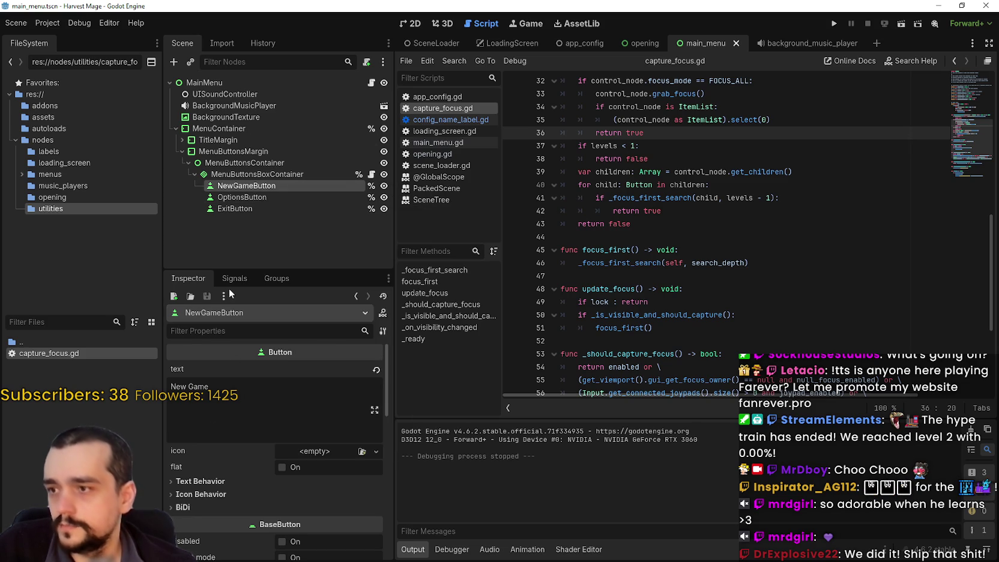
- Connect NewGameButton's pressed() signal to a new _on_new_game_button_pressed function in main_menu.gd
click(236, 279)
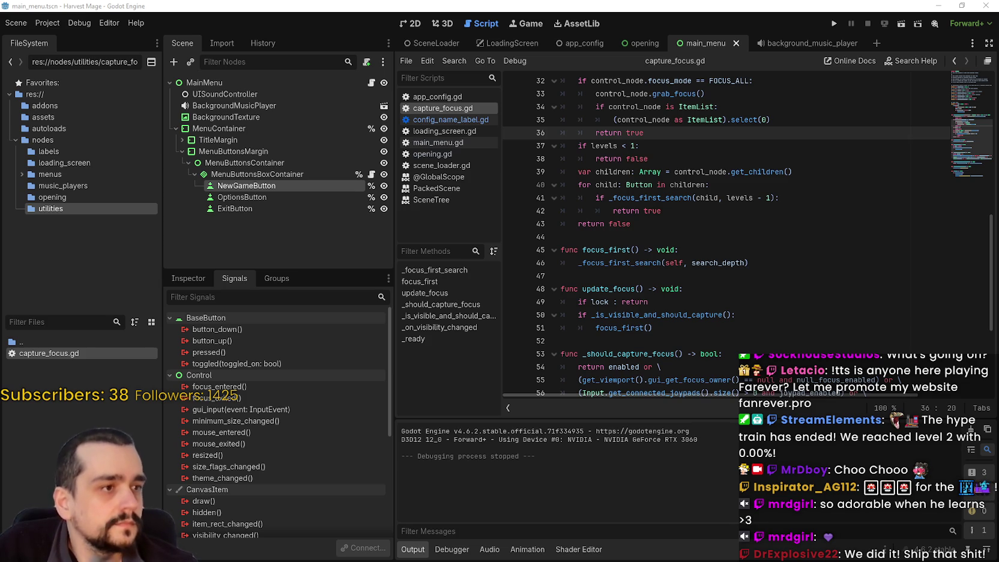
double_click(208, 352)
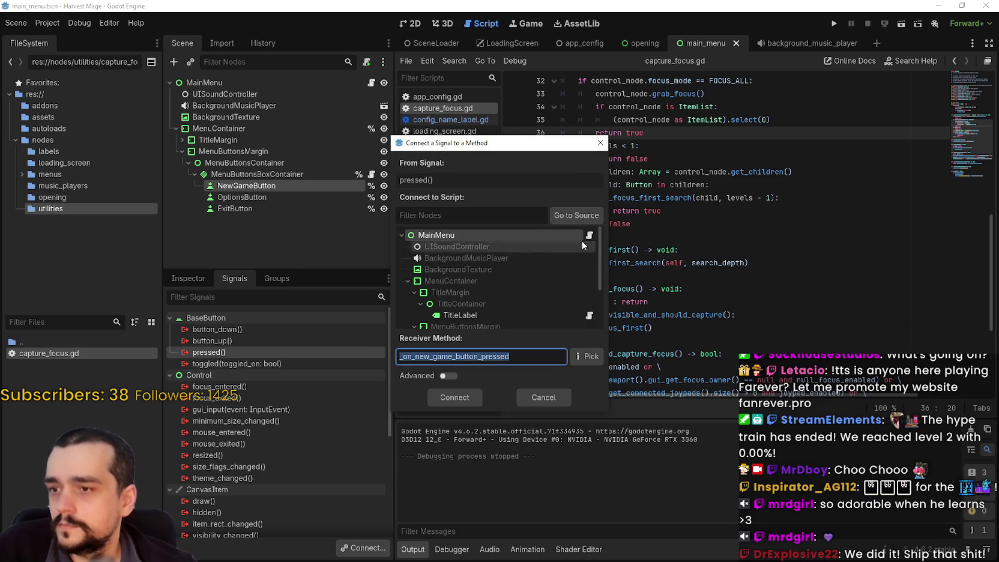
click(443, 398)
click(452, 398)
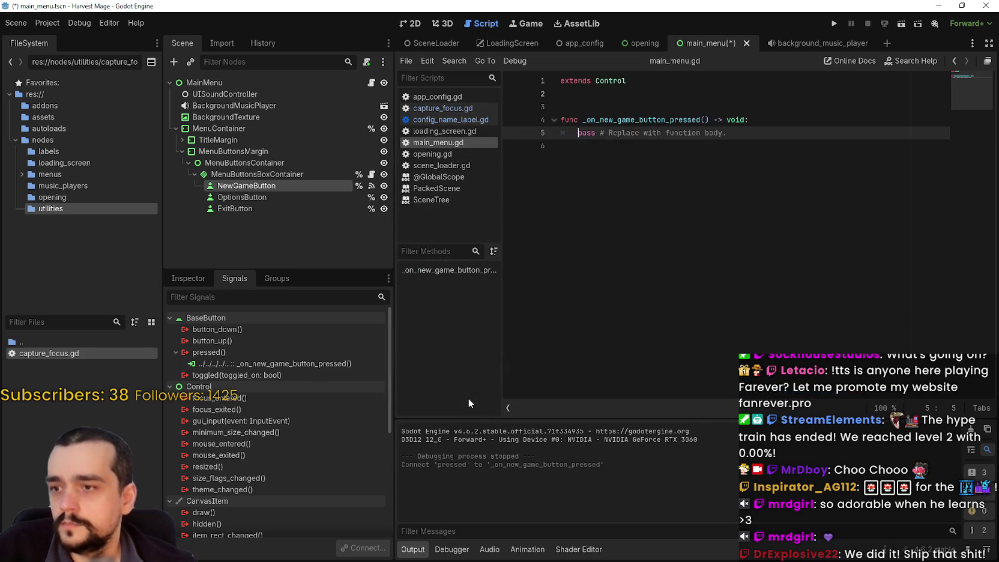
click(711, 224)
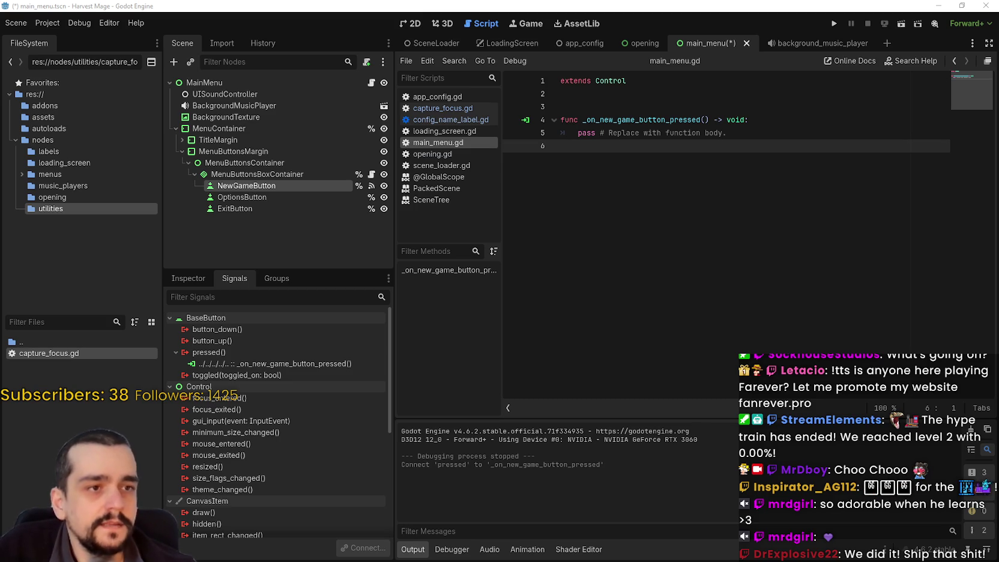
- Add 'class_name MainMenu' above extends Control in main_menu.gd and save the scene and script
click(563, 82)
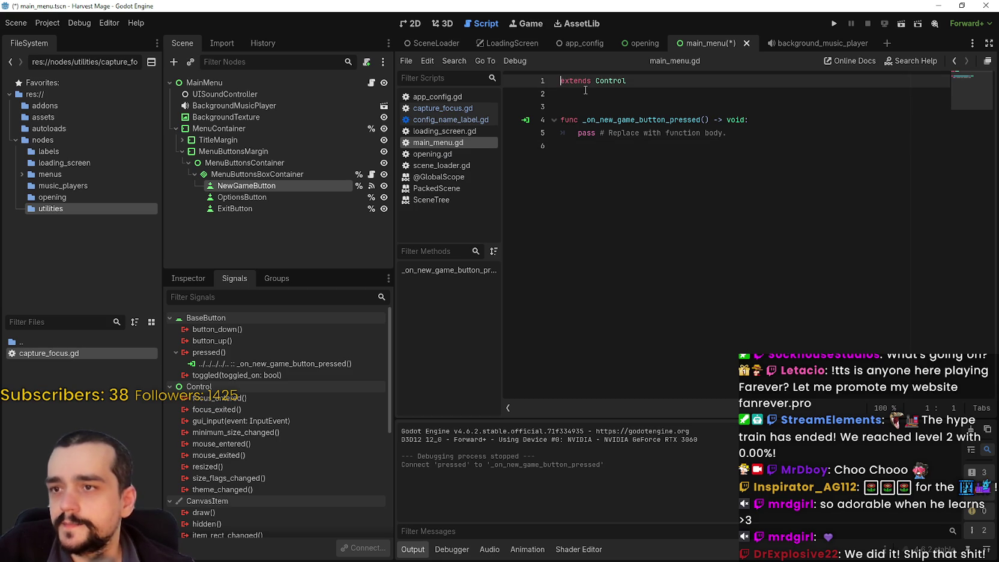
key(Return)
key(Up)
text(class)
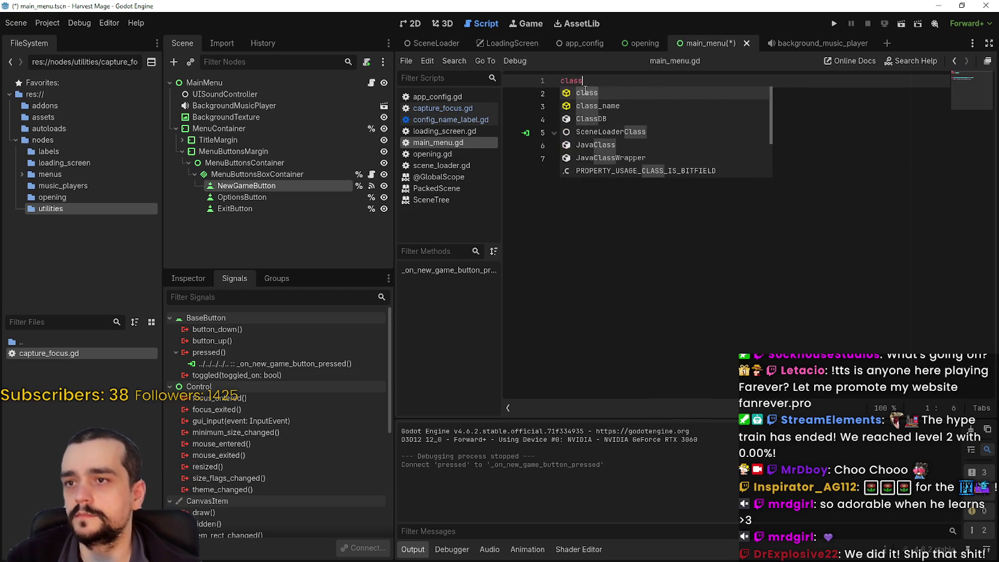
text(_name C)
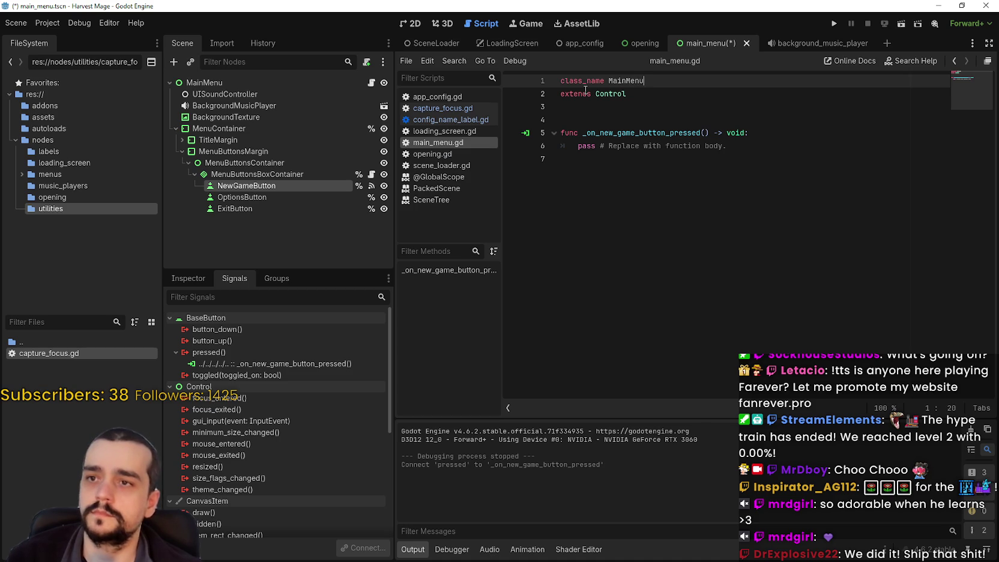
click(601, 132)
click(613, 119)
key(ctrl+s)
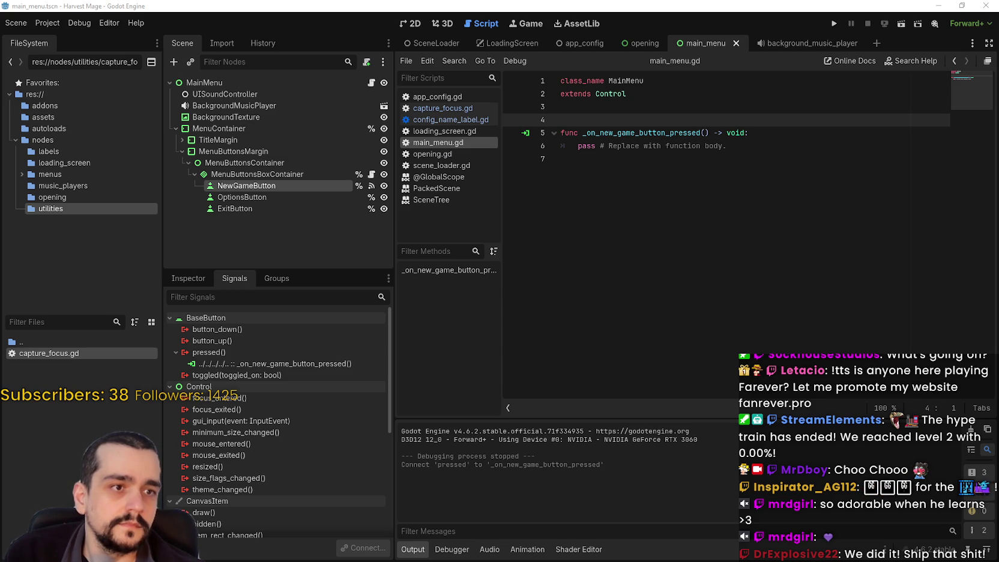
drag(736, 145, 617, 99)
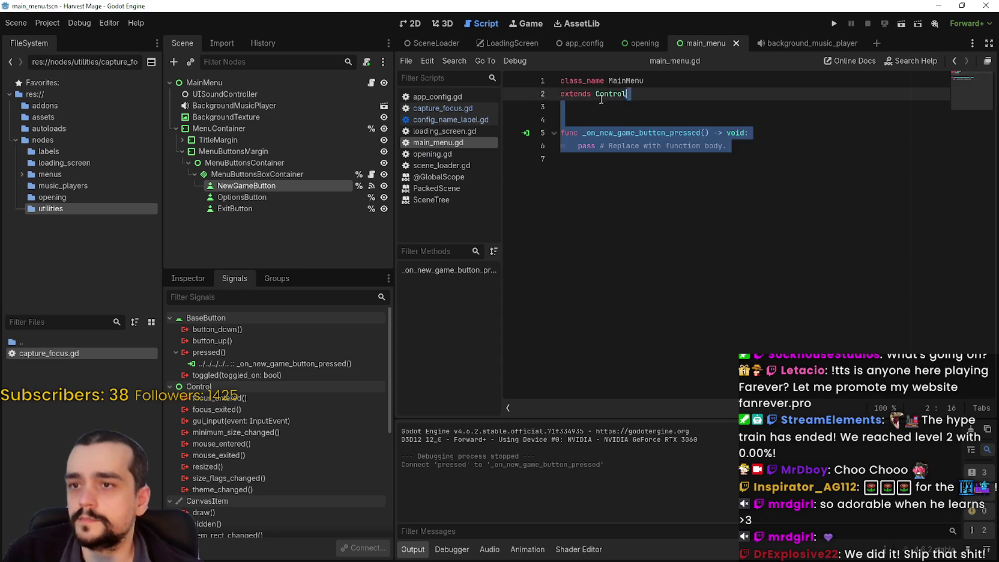
- Paste the full main menu code over the stub and delete the credits_button variable line
key(ctrl+v)
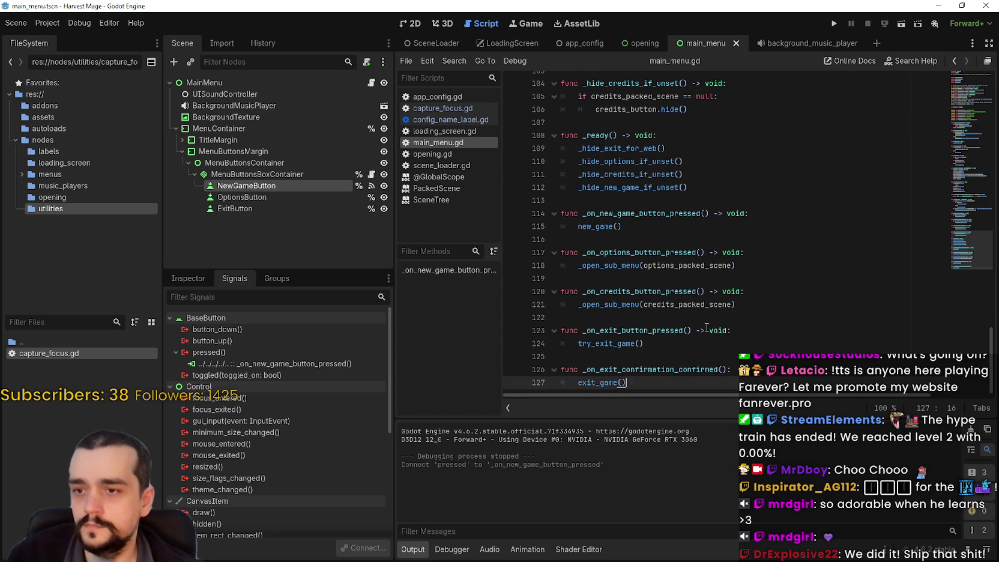
key(ctrl+z)
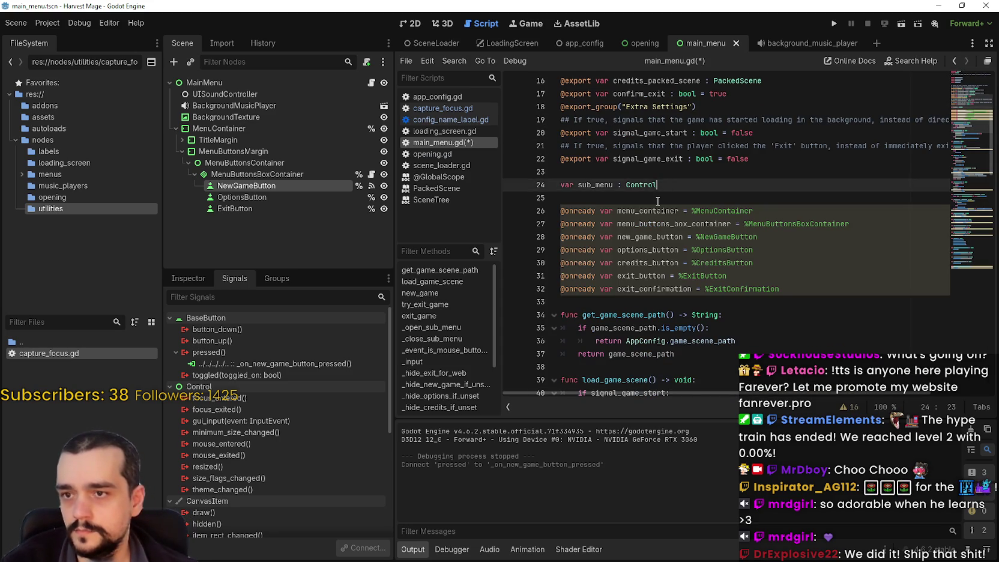
key(ctrl+z)
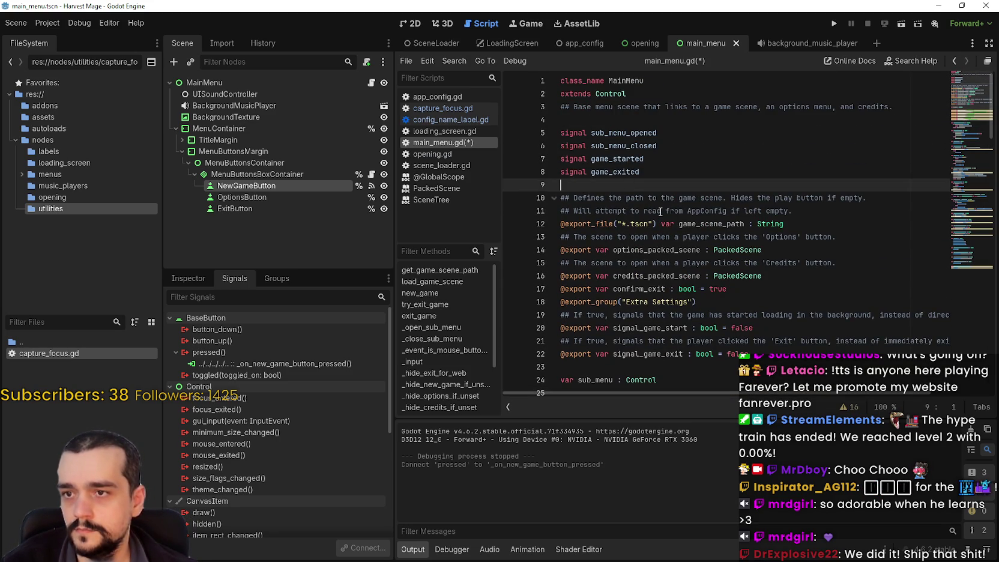
scroll(647, 344, down, 4)
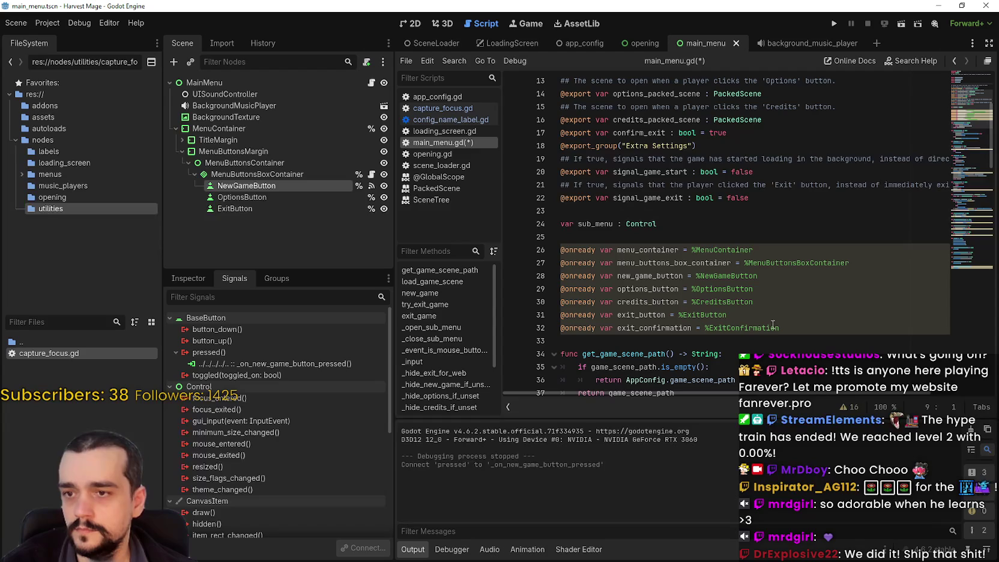
drag(755, 302, 506, 306)
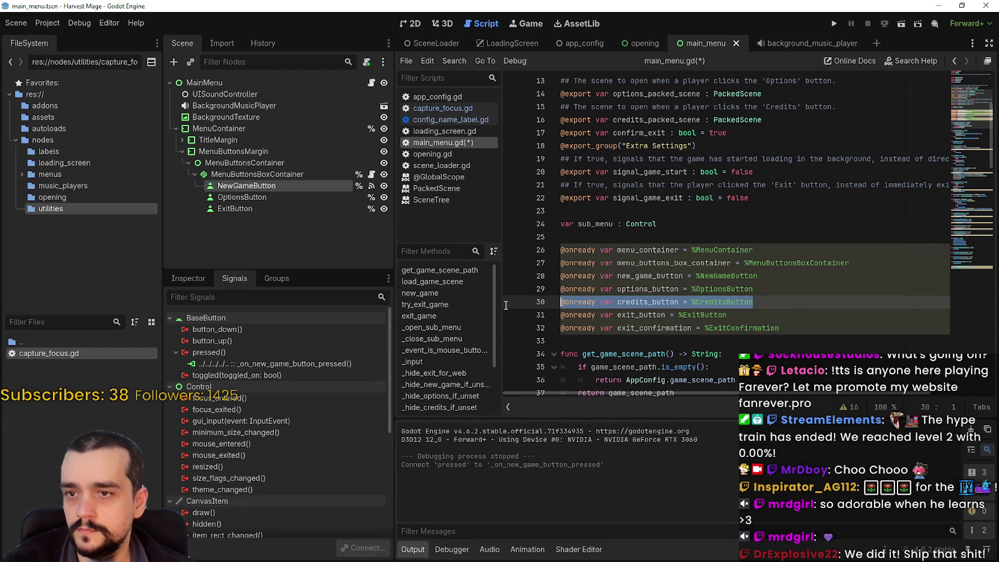
key(BackSpace)
key(BackSpace)
key(Down)
key(Down)
key(Down)
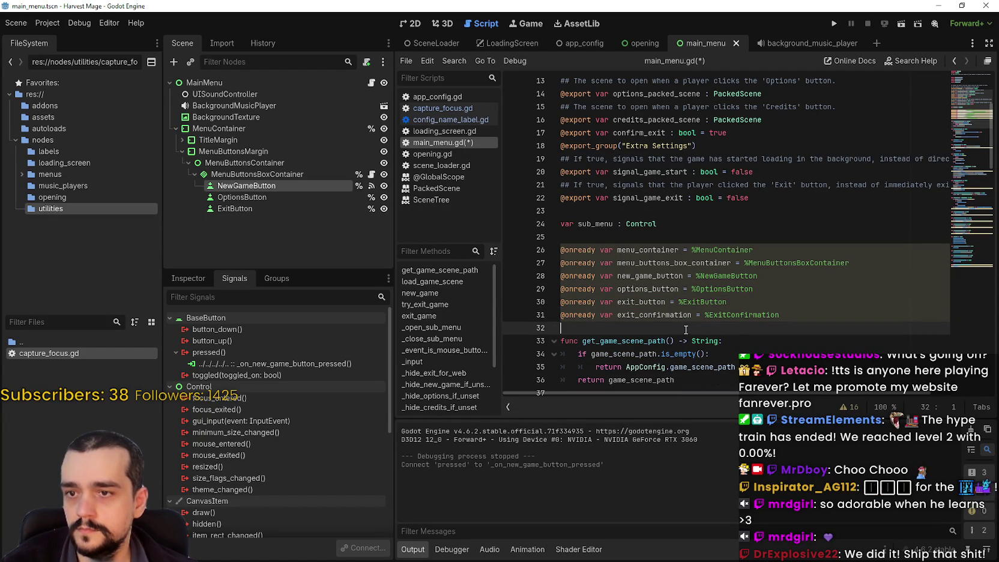
- Delete the _hide_credits_if_unset function and its call in _ready
scroll(971, 241, down, 20)
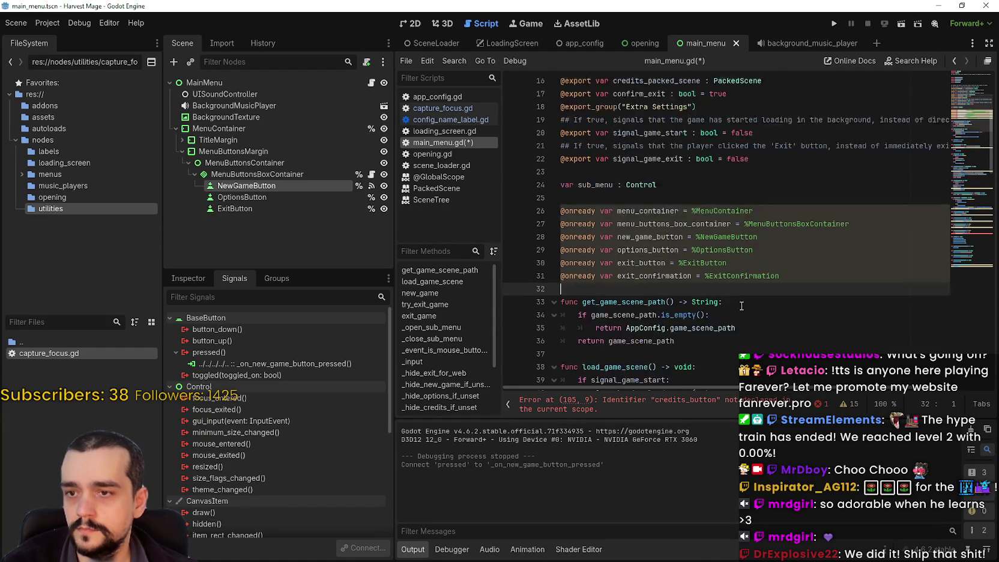
drag(688, 310, 564, 297)
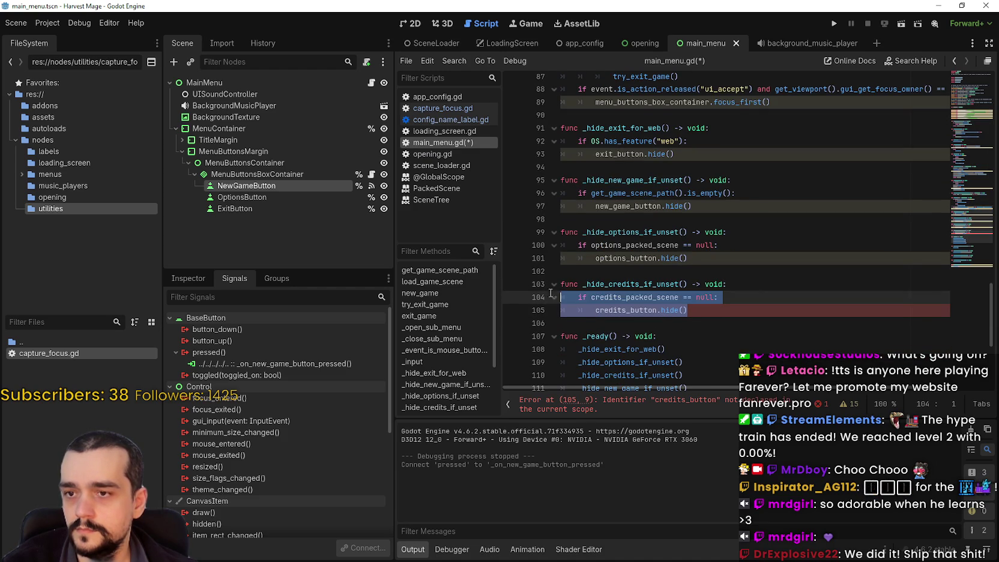
shift+click(549, 284)
scroll(548, 284, down, 1)
key(Delete)
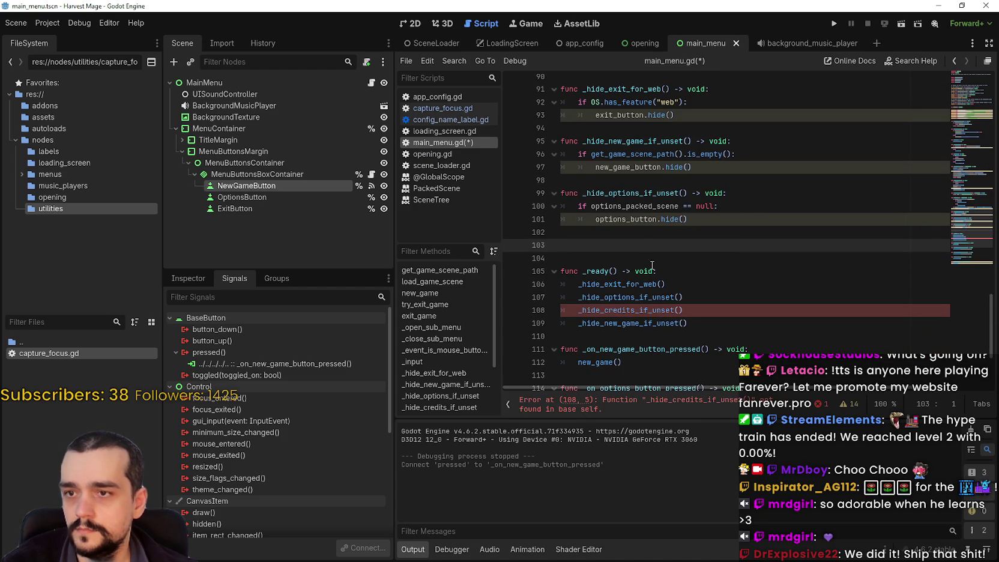
key(BackSpace)
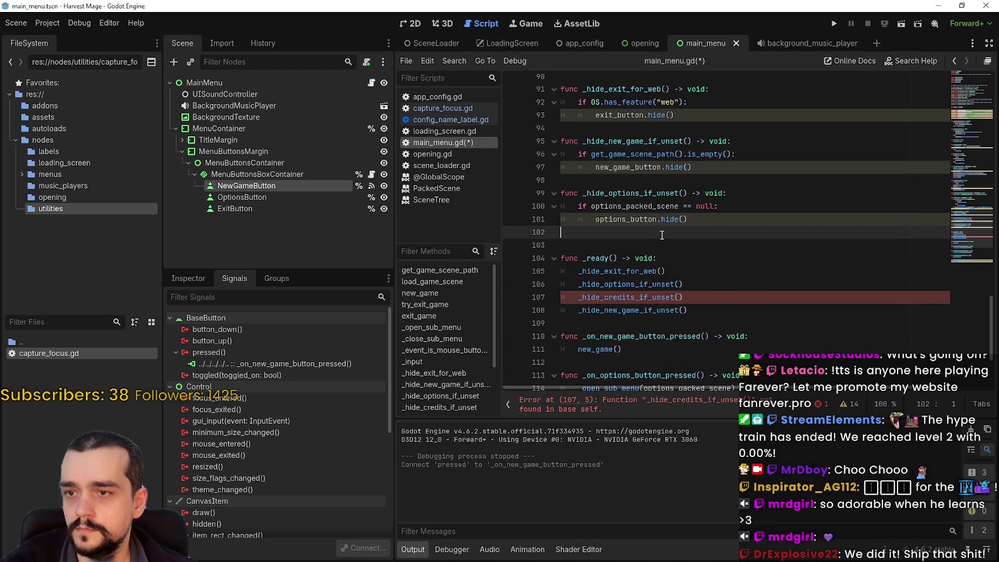
drag(684, 298, 554, 300)
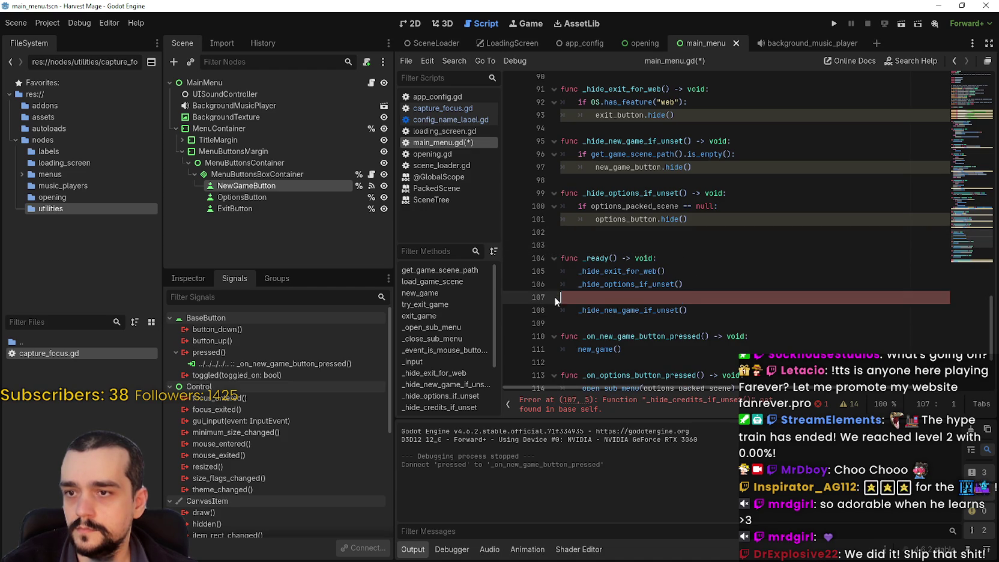
key(Delete)
key(Delete)
key(Down)
scroll(720, 270, down, 3)
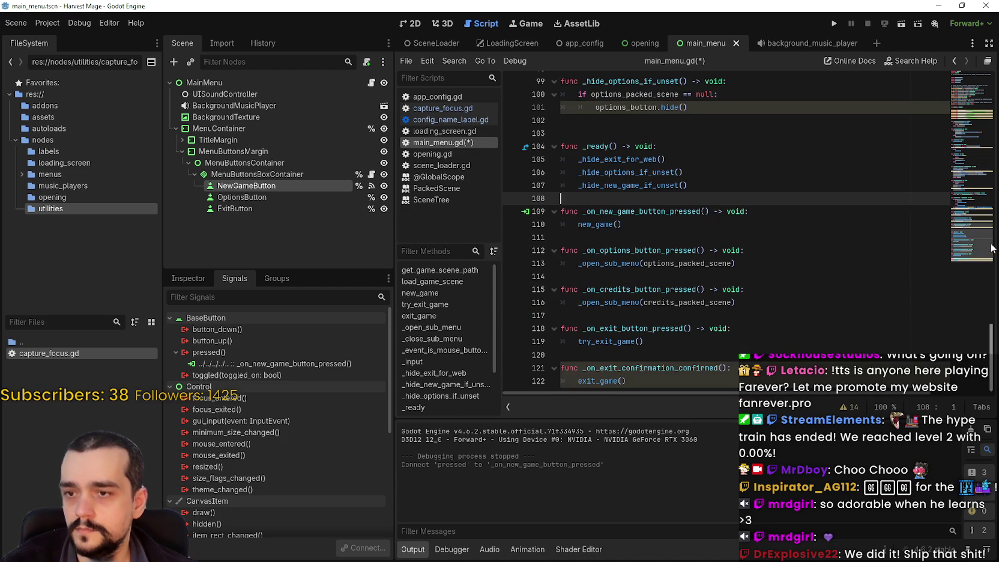
scroll(991, 252, up, 15)
click(731, 175)
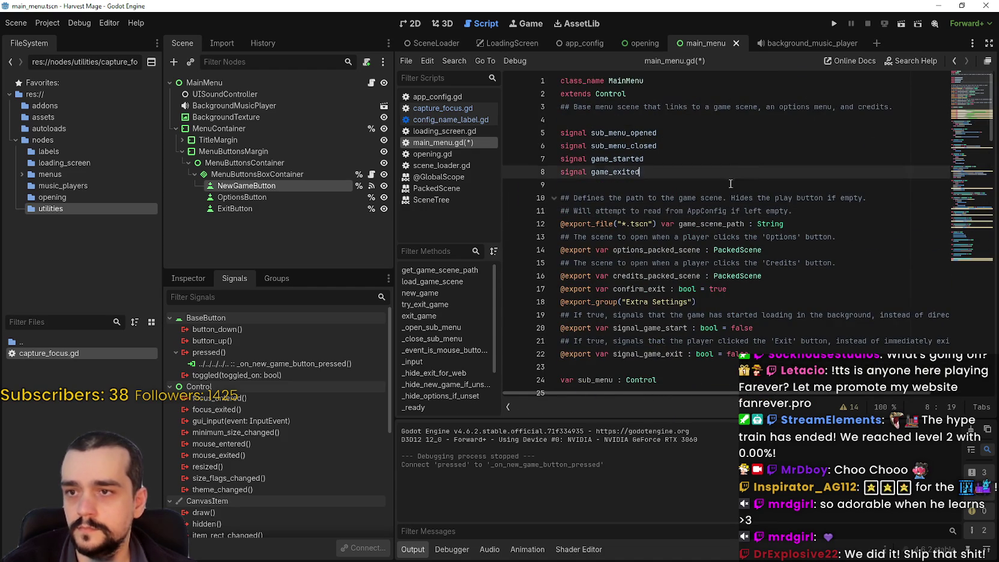
- Save main_menu.gd and examine the sub_menu_opened, sub_menu_closed and game_started signal declarations
click(672, 125)
key(ctrl+s)
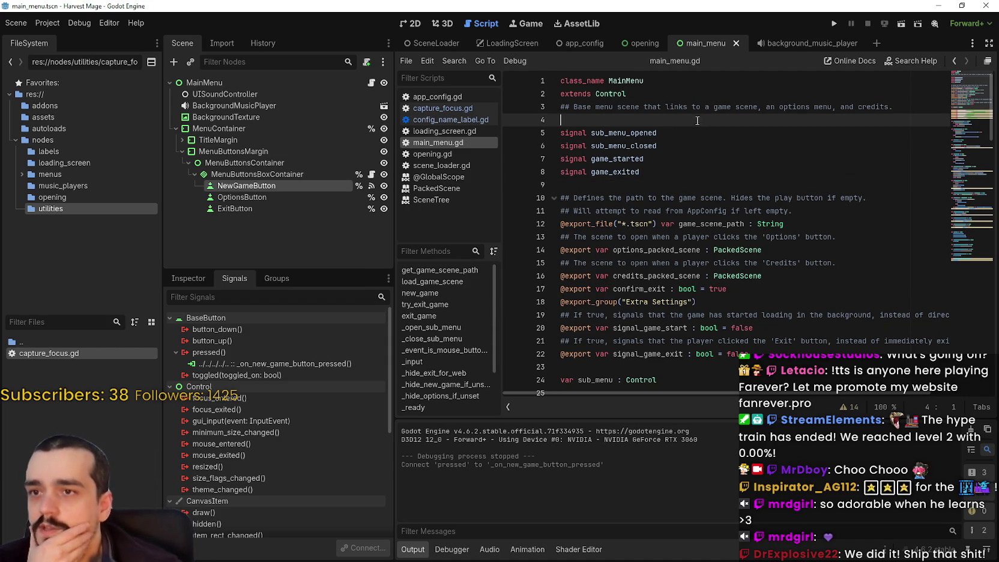
click(875, 108)
double_click(875, 108)
click(732, 146)
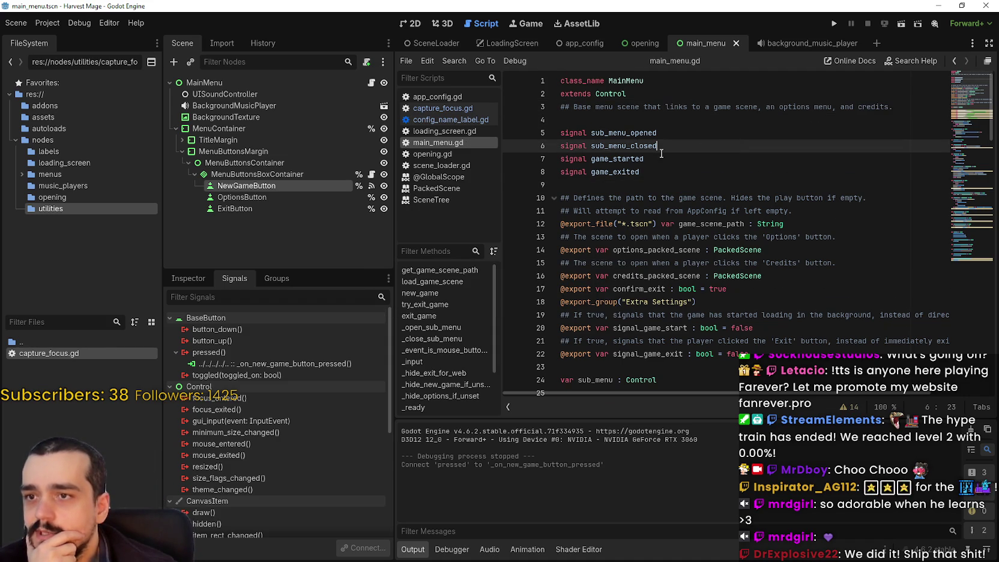
double_click(630, 133)
click(630, 146)
double_click(631, 145)
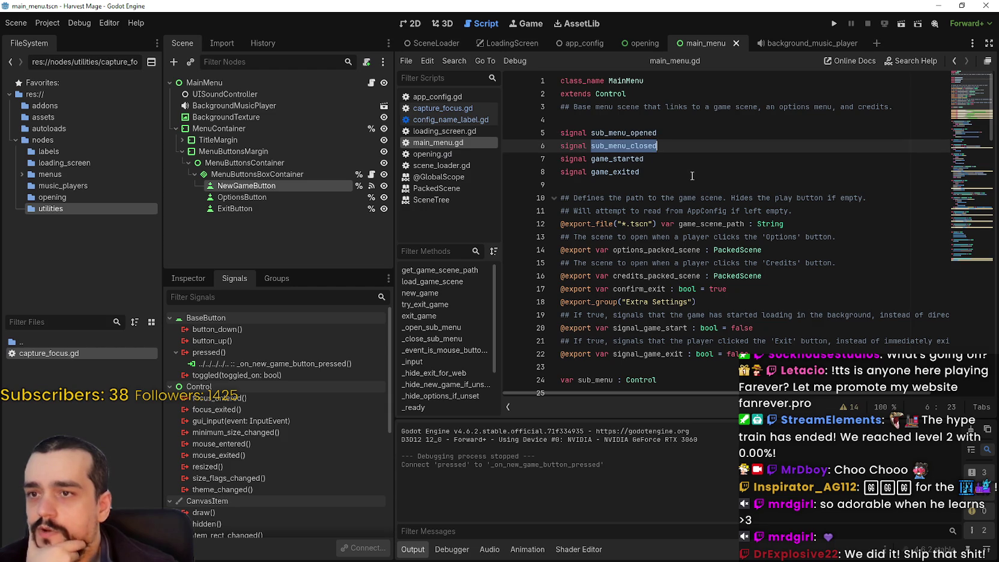
double_click(622, 158)
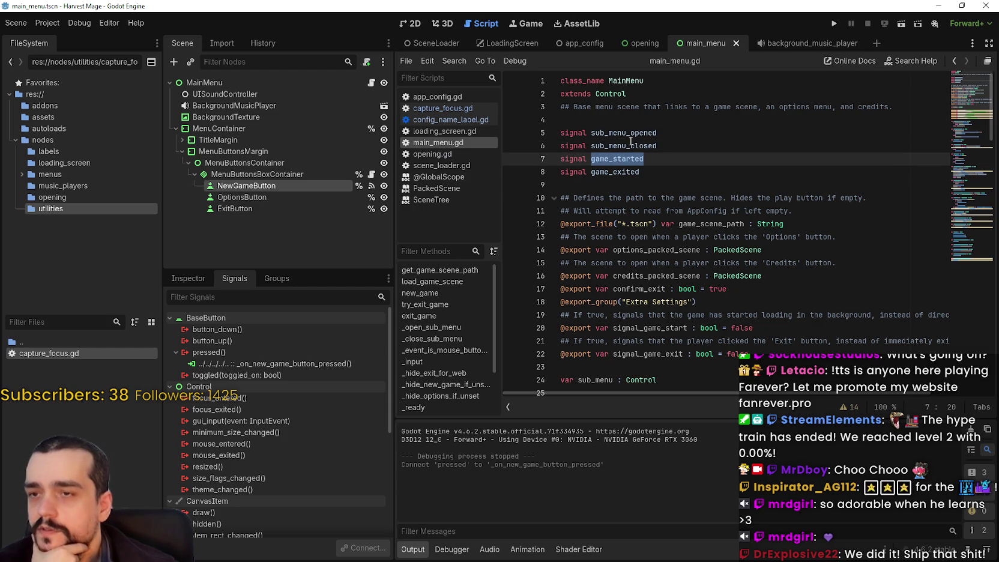
double_click(630, 138)
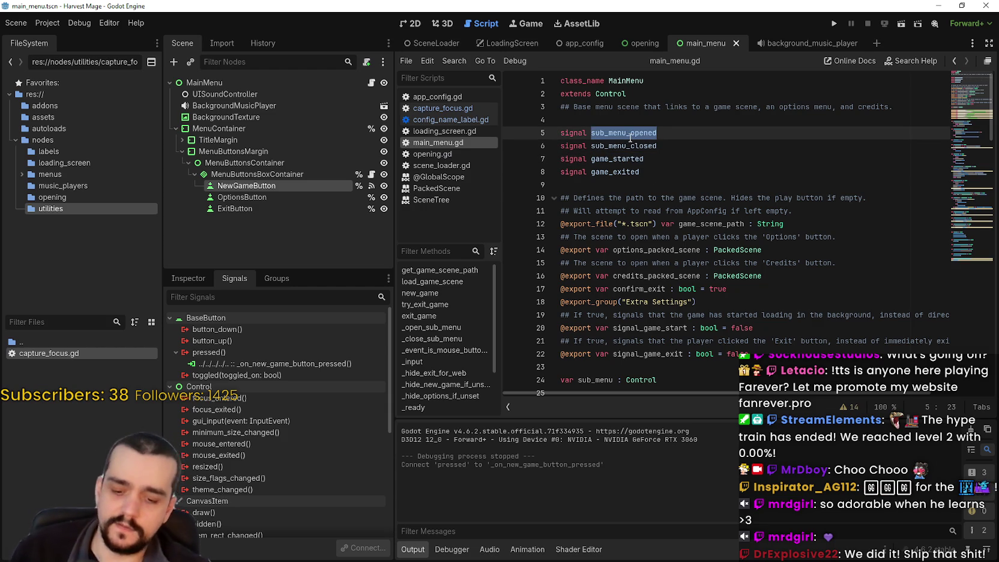
- Search for sub_menu_opened and read _open_sub_menu and its menu parameter
key(ctrl+f)
click(844, 408)
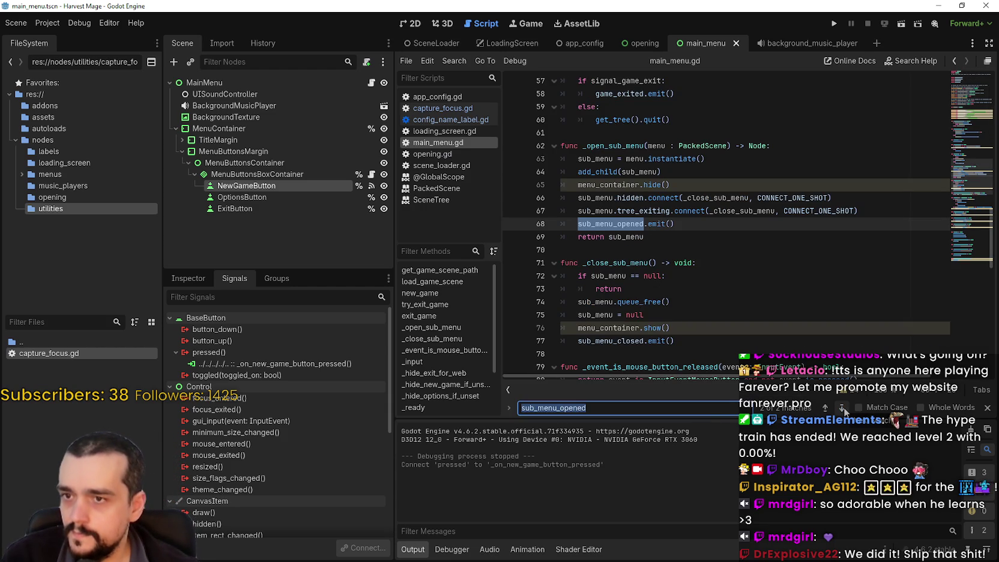
double_click(628, 145)
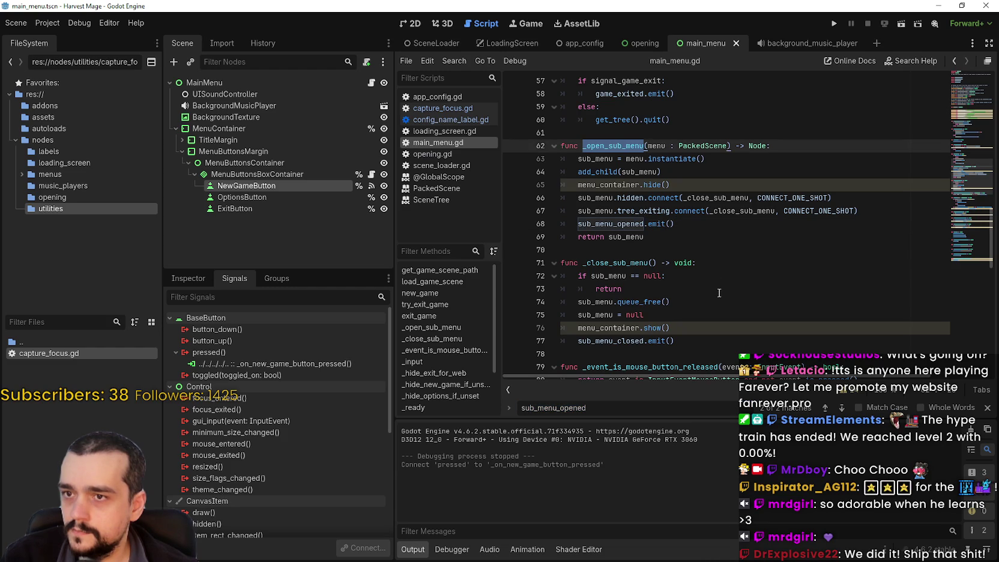
double_click(638, 159)
click(693, 242)
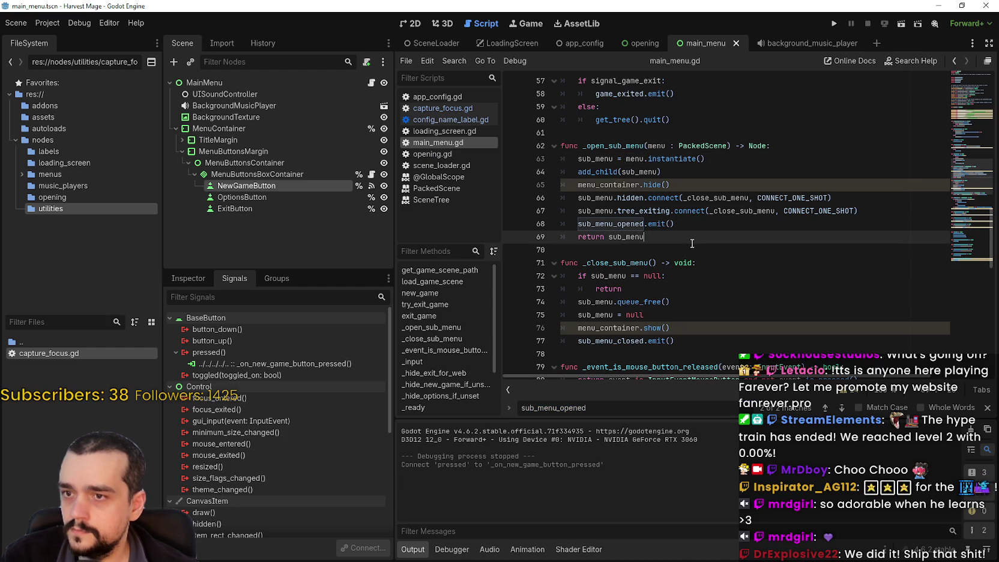
click(699, 249)
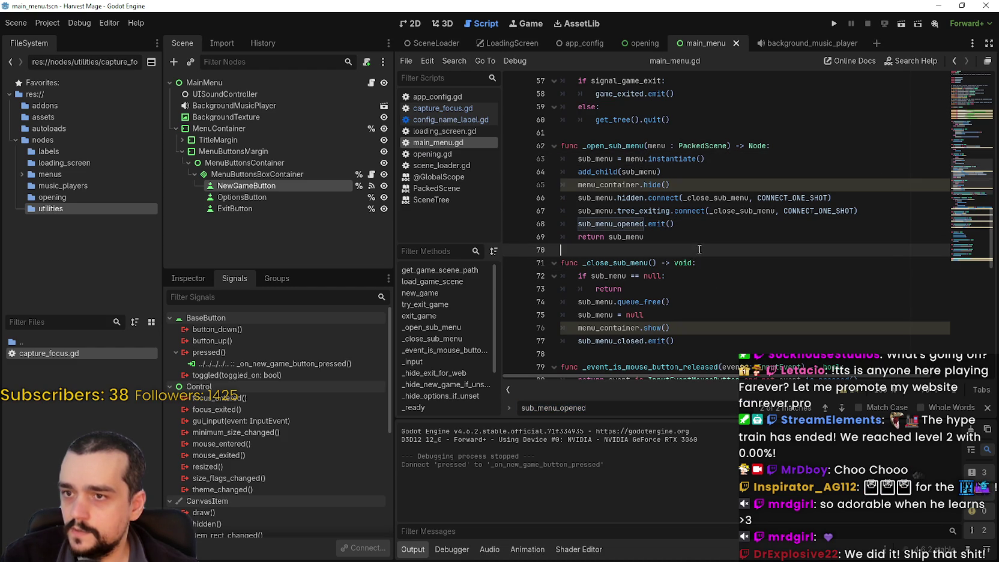
double_click(680, 159)
double_click(634, 158)
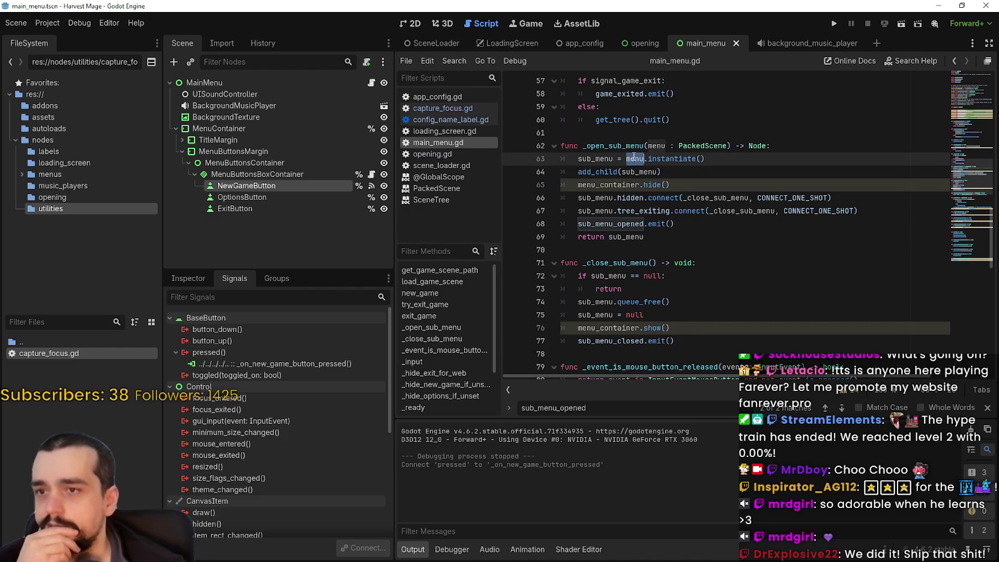
mouse_move(691, 157)
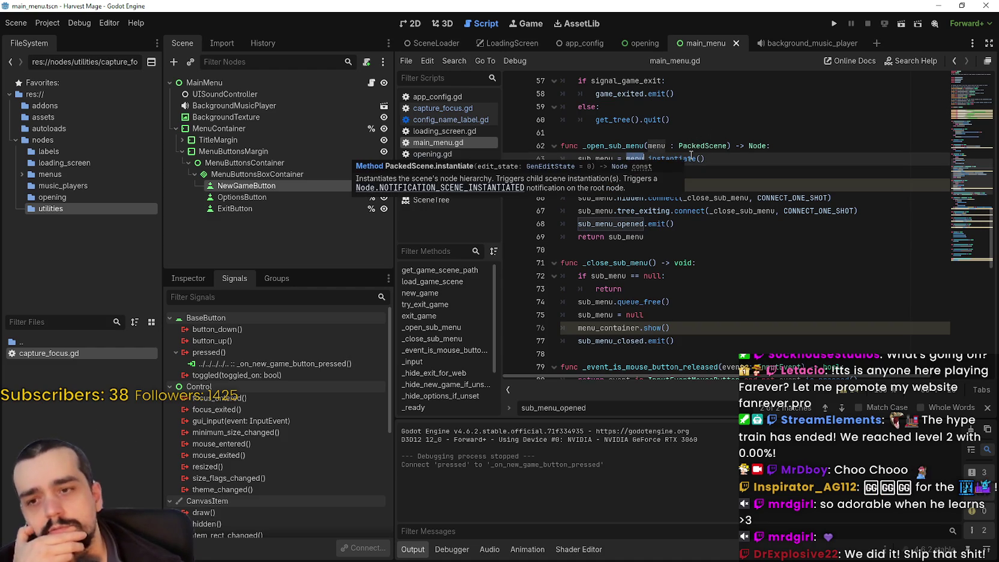
click(745, 249)
scroll(758, 266, down, 2)
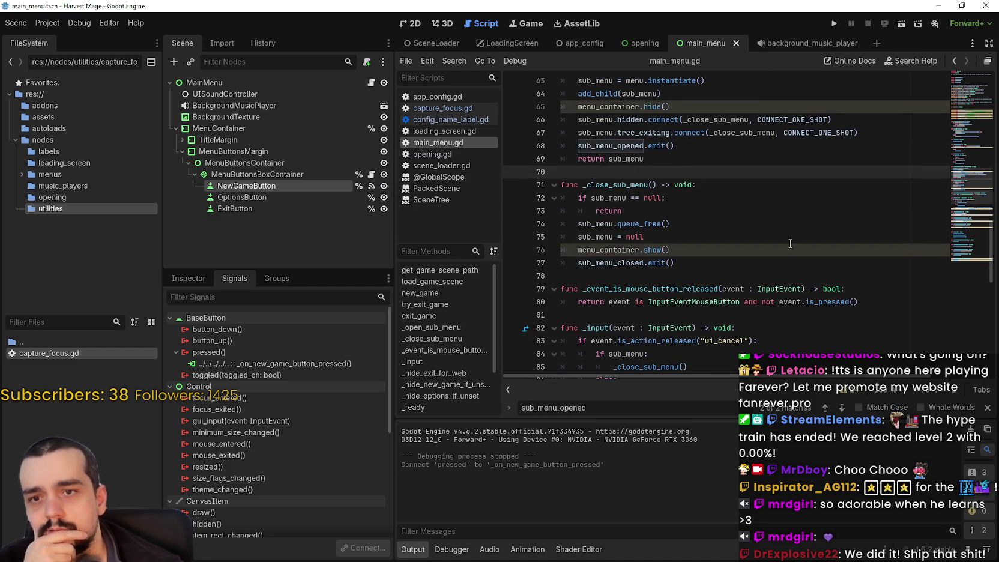
click(965, 138)
scroll(965, 138, down, 1)
scroll(965, 139, down, 2)
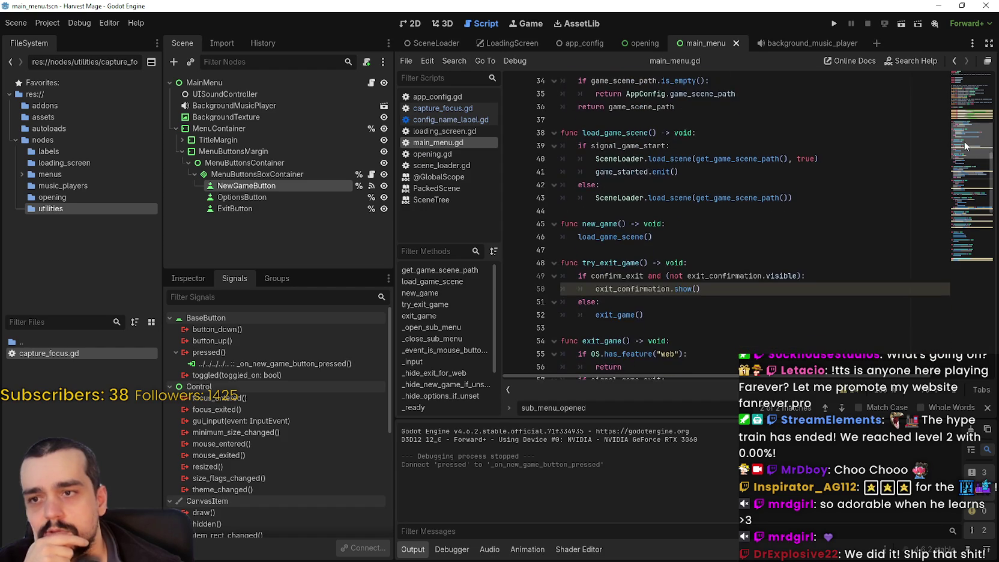
scroll(714, 185, up, 10)
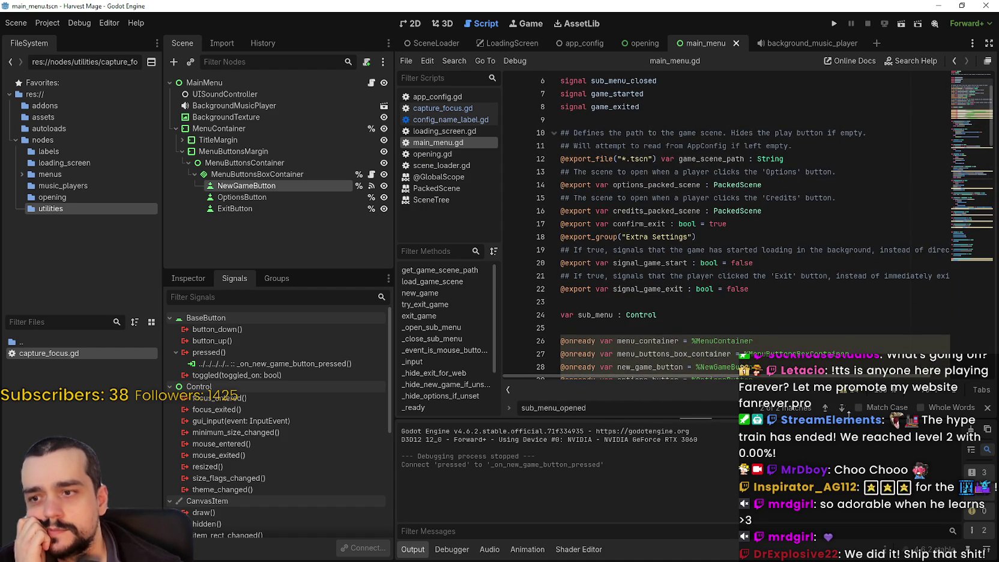
click(841, 407)
click(841, 407)
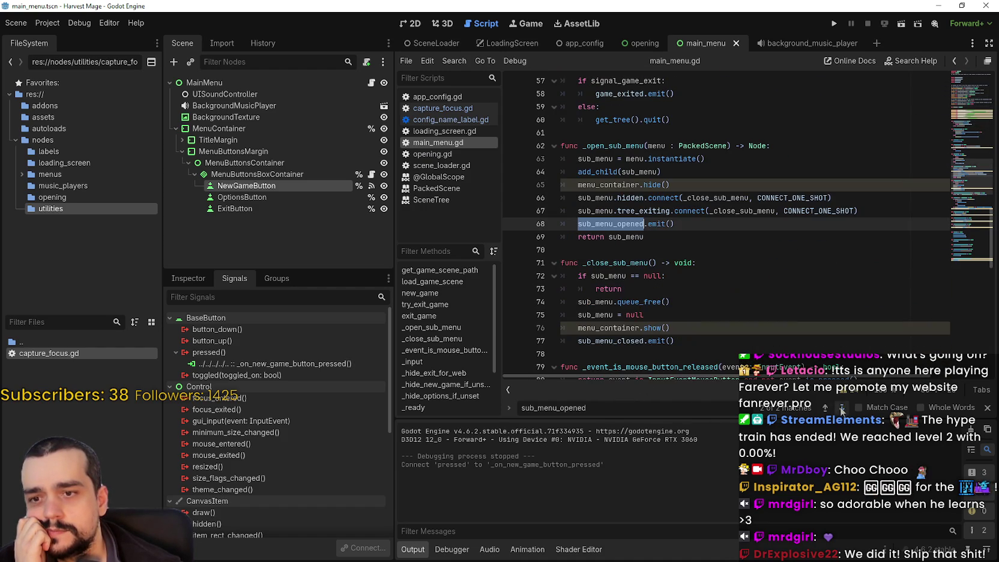
drag(579, 172, 672, 170)
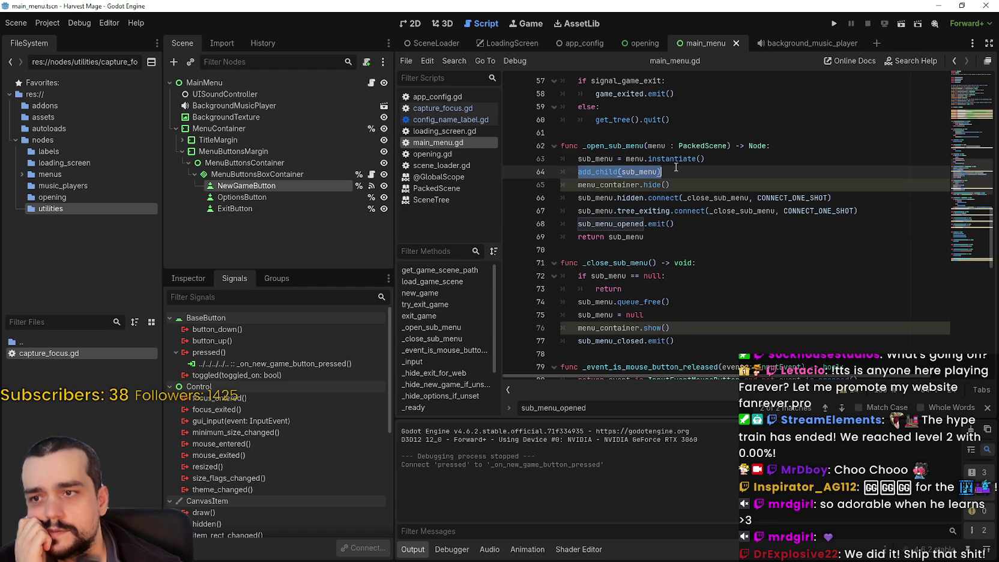
mouse_move(661, 233)
mouse_down()
mouse_move(607, 223)
mouse_move(575, 142)
mouse_move(574, 157)
mouse_move(563, 158)
mouse_up()
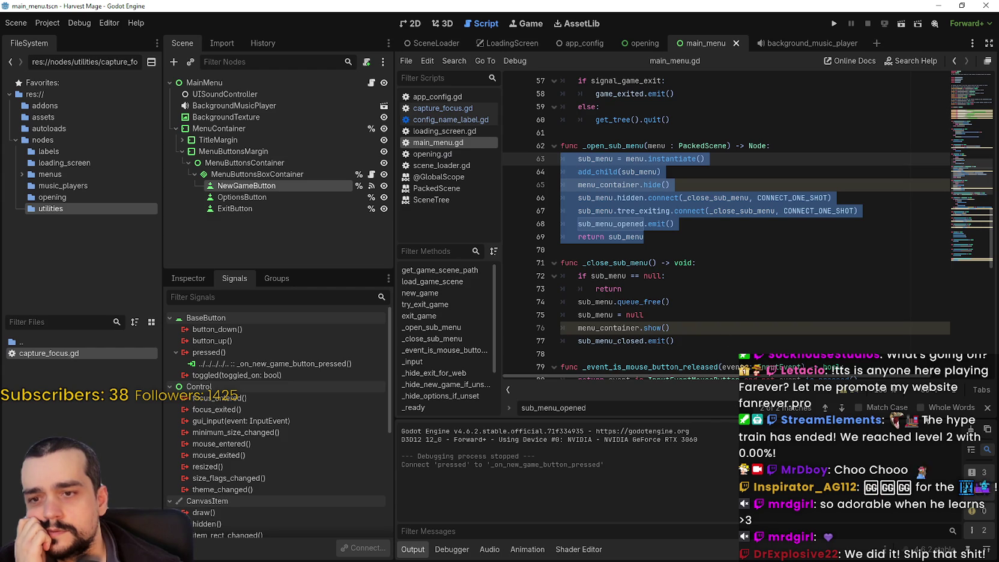
- Close the search bar and read _close_sub_menu through line 90, including menu_container
click(987, 409)
scroll(640, 316, down, 2)
drag(674, 263, 540, 159)
click(675, 274)
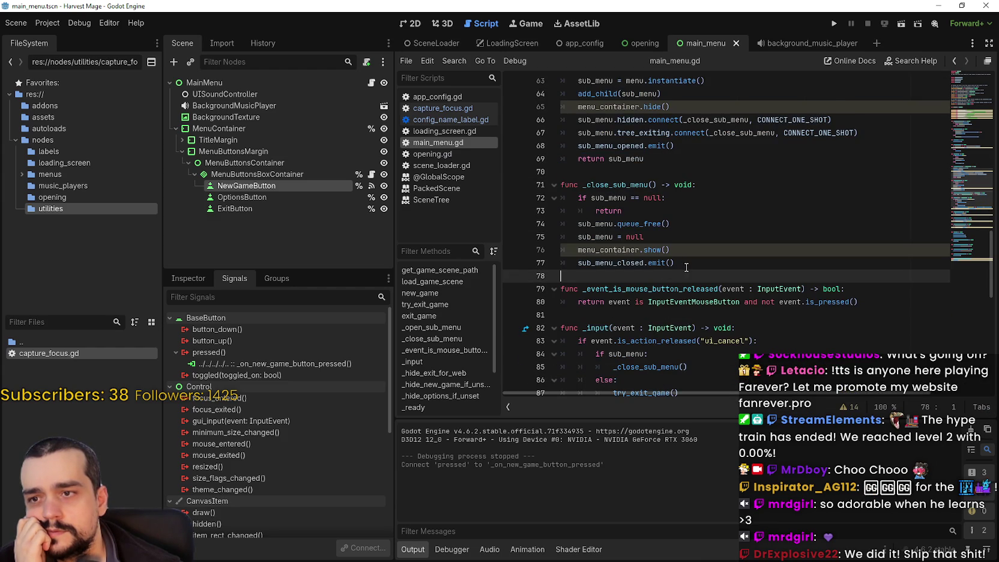
scroll(684, 264, down, 2)
double_click(607, 172)
scroll(702, 305, down, 2)
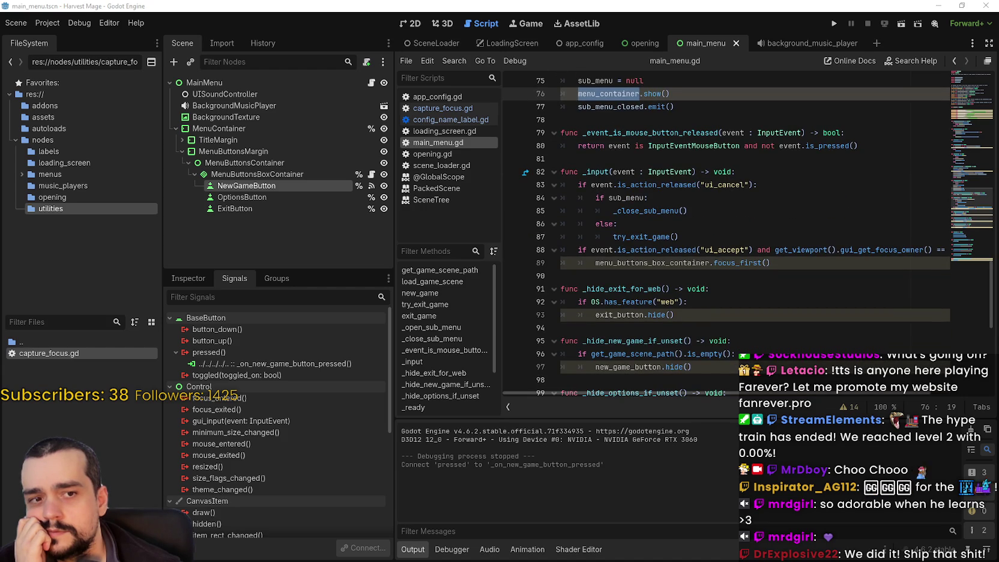
click(697, 297)
click(703, 278)
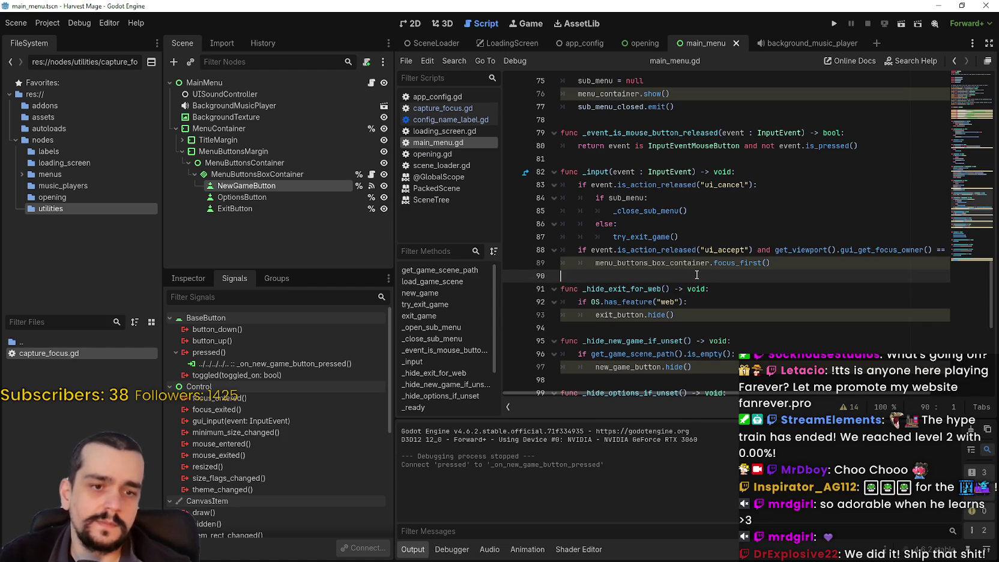
- Review line 94 and lines 22–24, then select the MainMenu root node
scroll(696, 274, down, 1)
click(720, 289)
scroll(796, 259, down, 3)
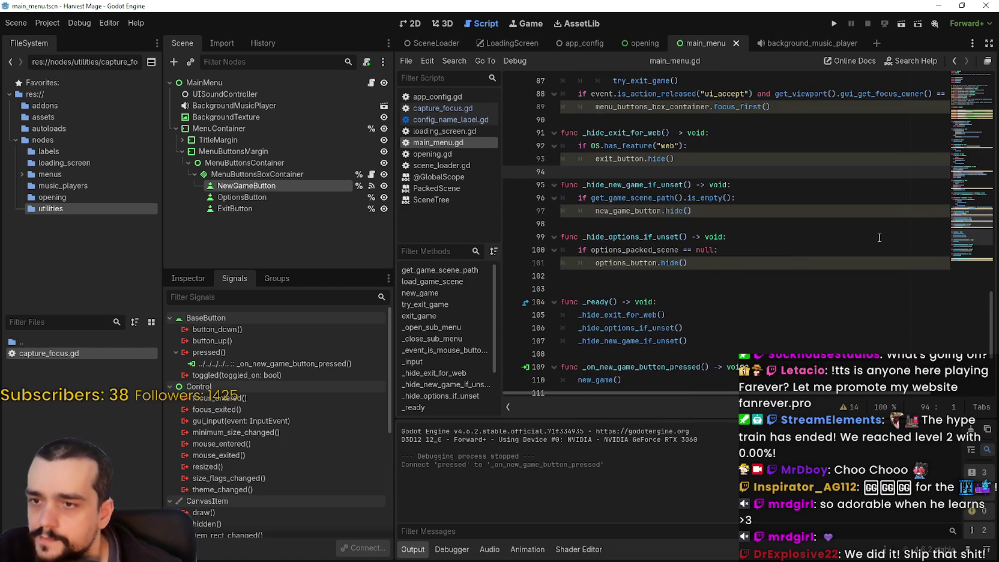
scroll(972, 269, up, 20)
click(772, 202)
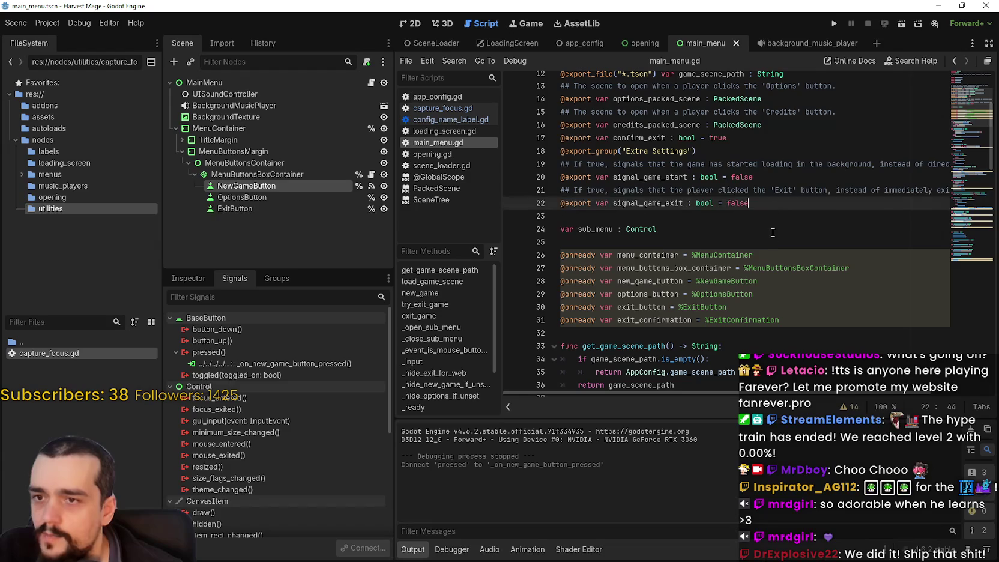
click(773, 227)
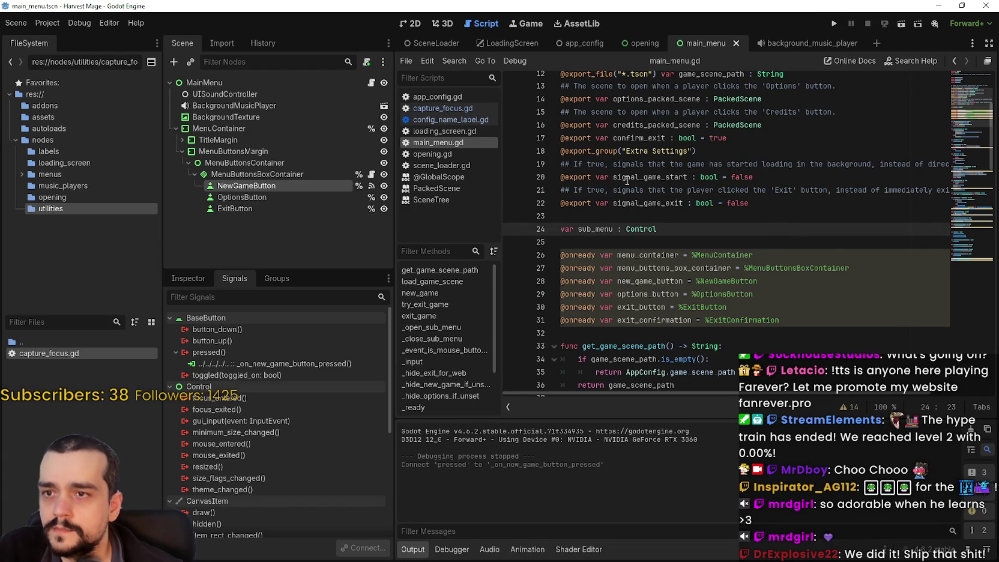
scroll(652, 164, up, 2)
click(204, 82)
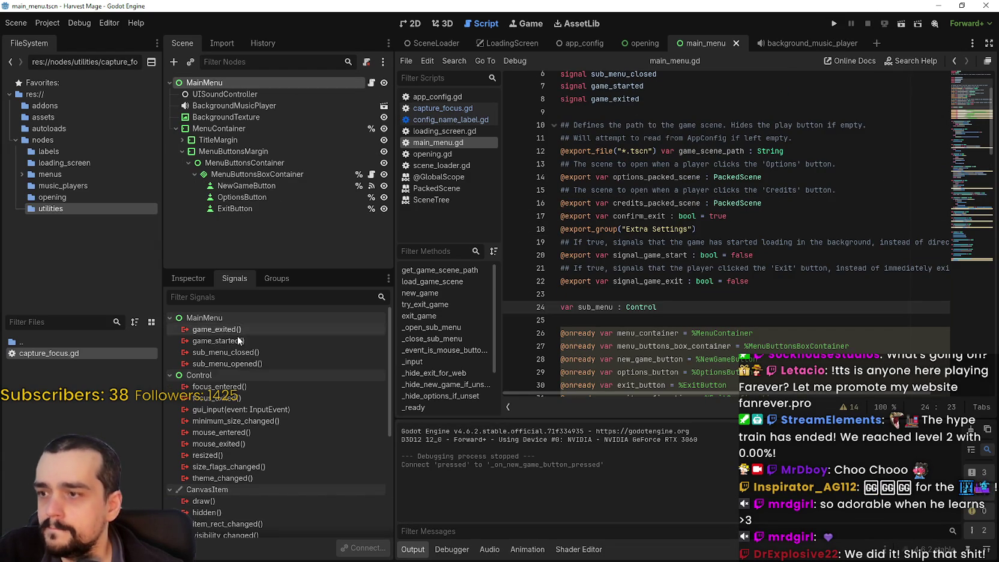
- Turn off confirm_exit on MainMenu and check NewGameButton's _on_new_game_button_pressed handler
click(183, 279)
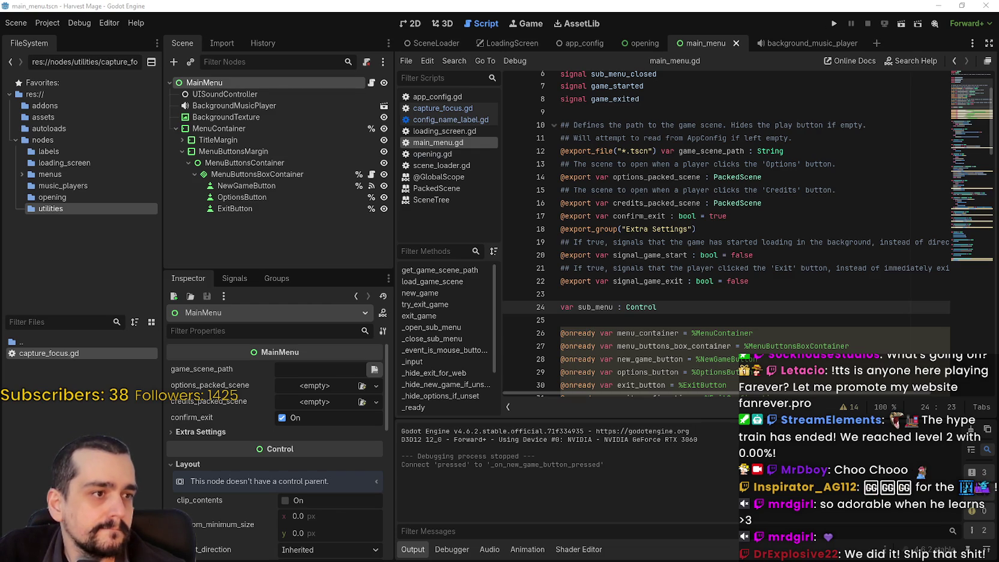
click(282, 417)
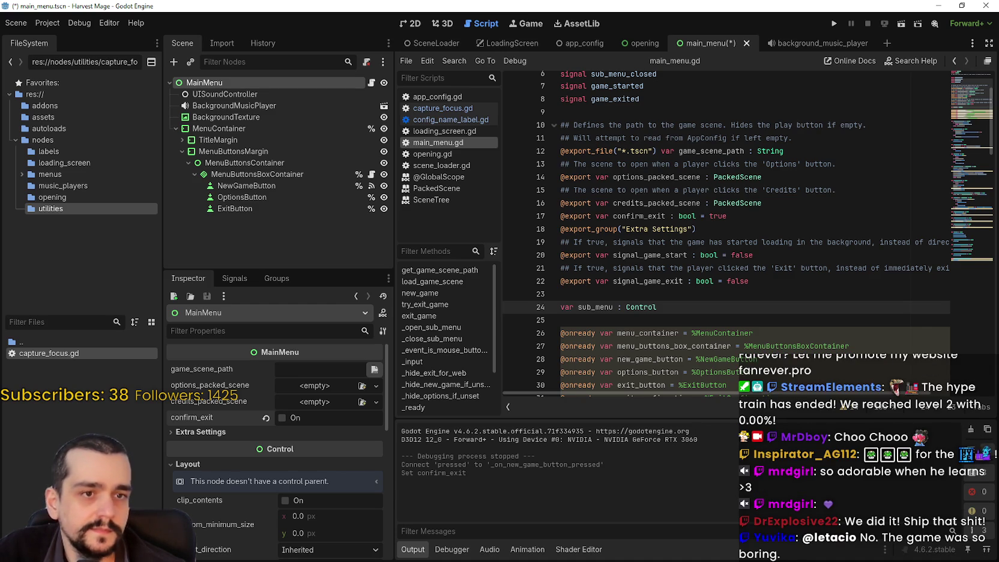
click(294, 187)
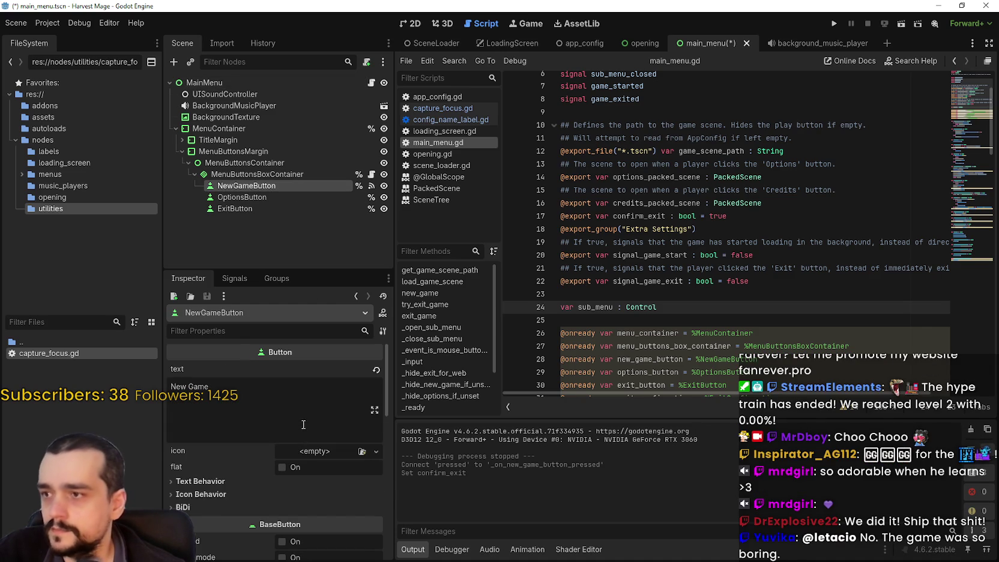
click(242, 277)
double_click(253, 364)
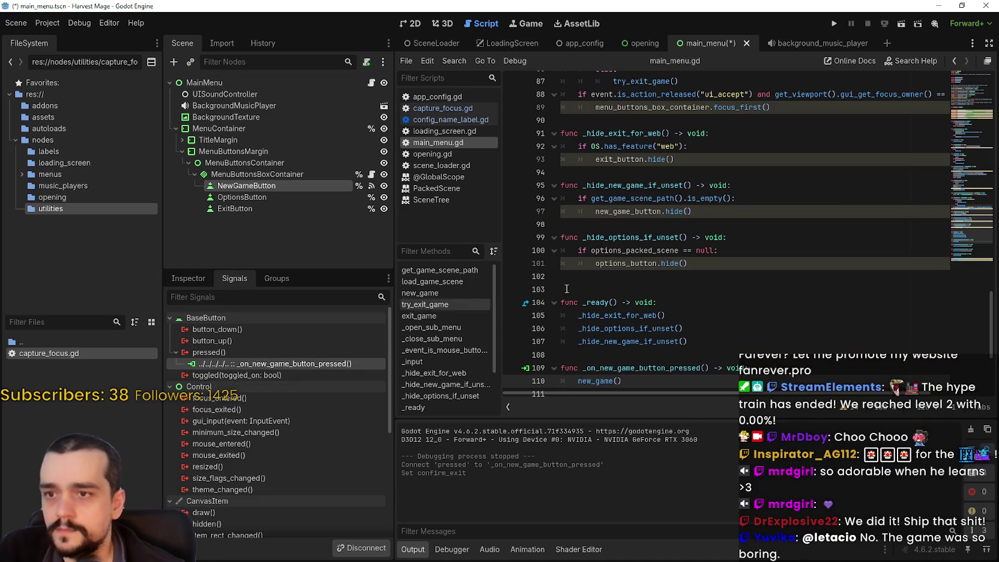
scroll(640, 275, down, 3)
click(640, 276)
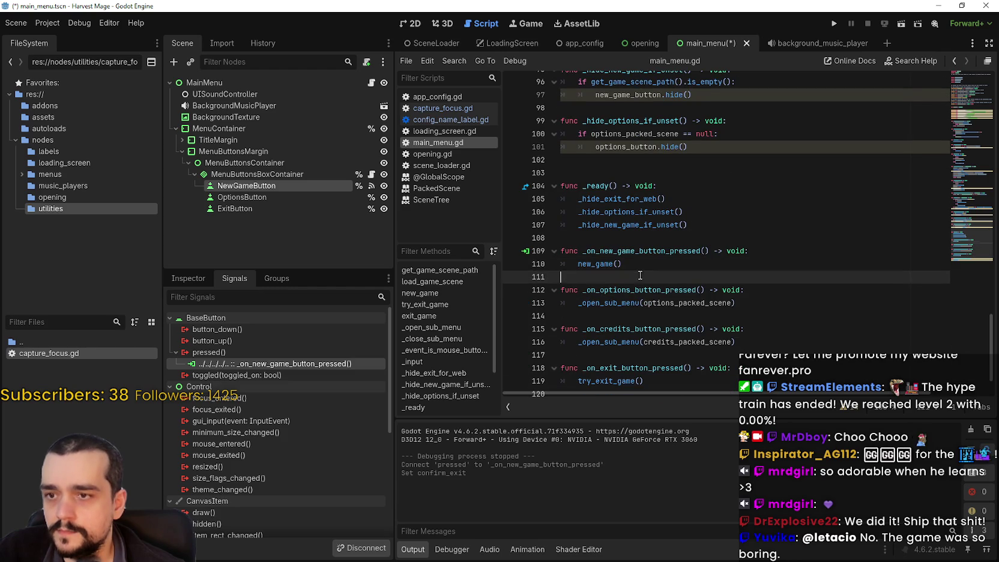
- Connect OptionsButton and ExitButton pressed signals to _on_options_button_pressed and _on_exit_button_pressed
right_click(257, 201)
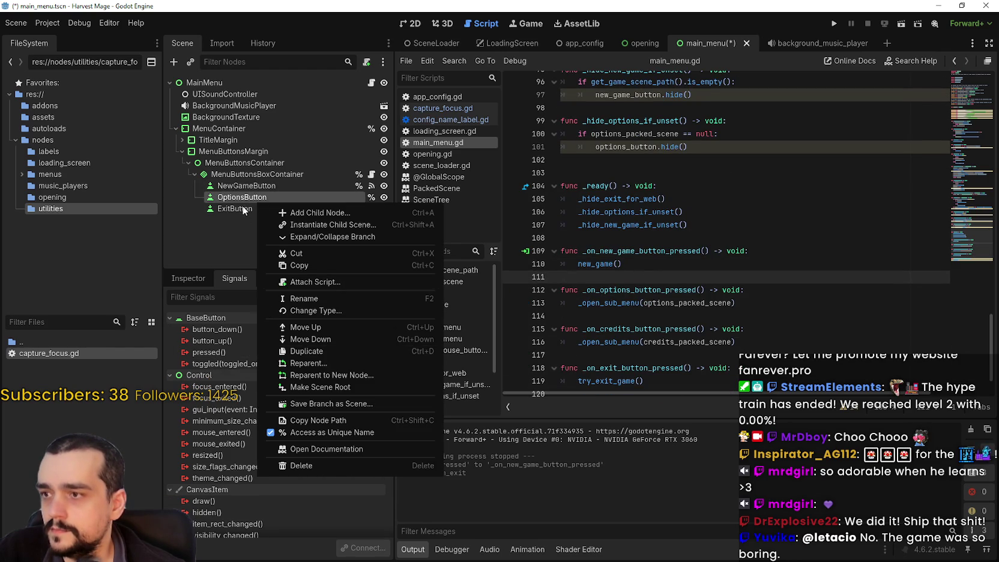
click(206, 279)
double_click(231, 351)
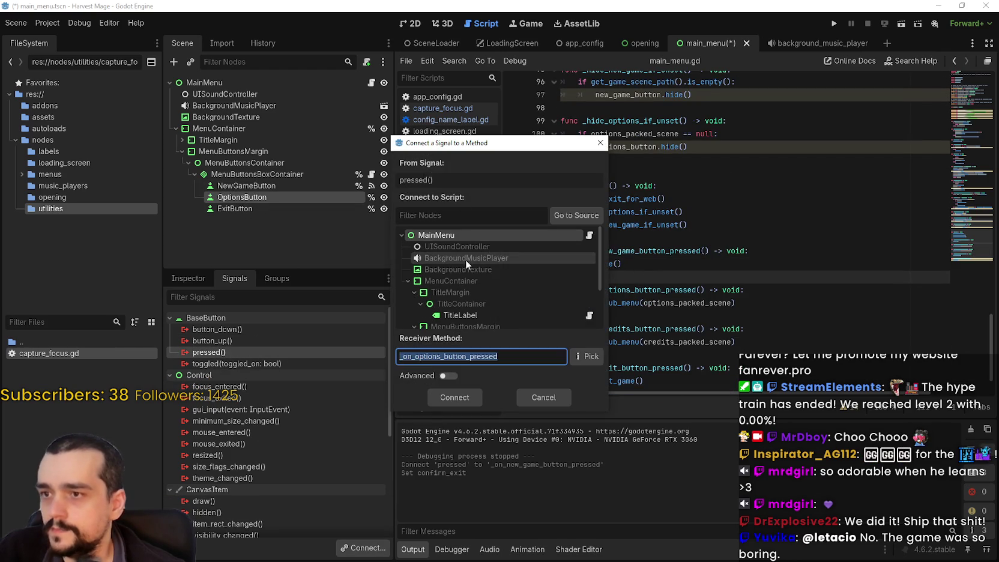
click(456, 399)
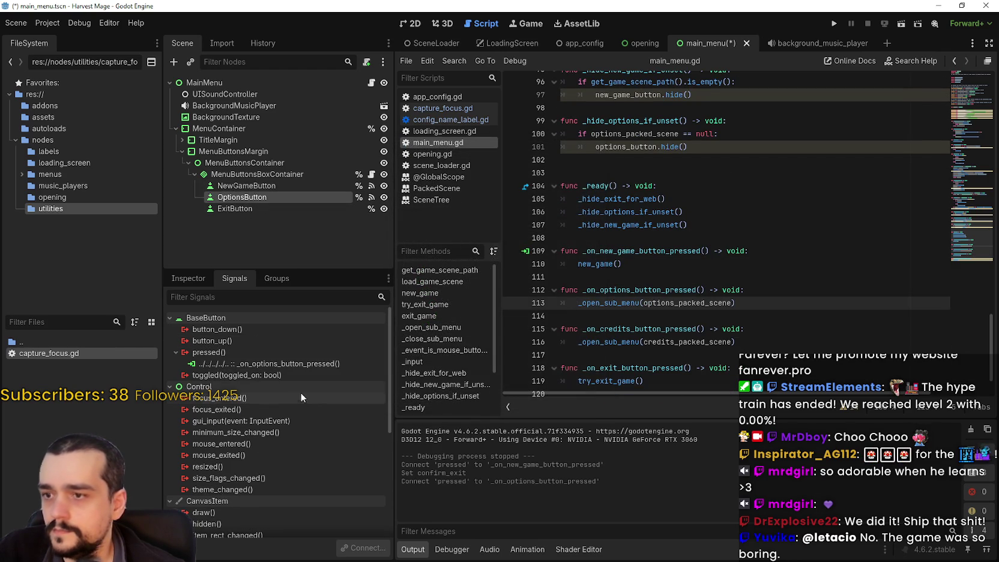
click(240, 209)
double_click(259, 351)
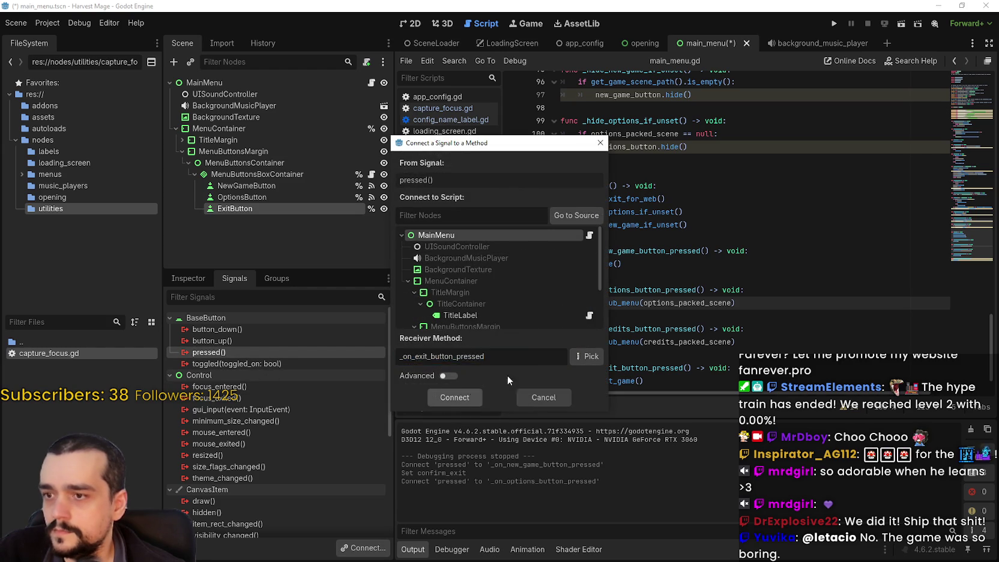
click(467, 390)
- Comment out the _on_exit_confirmation_confirmed function on lines 121–122
click(765, 358)
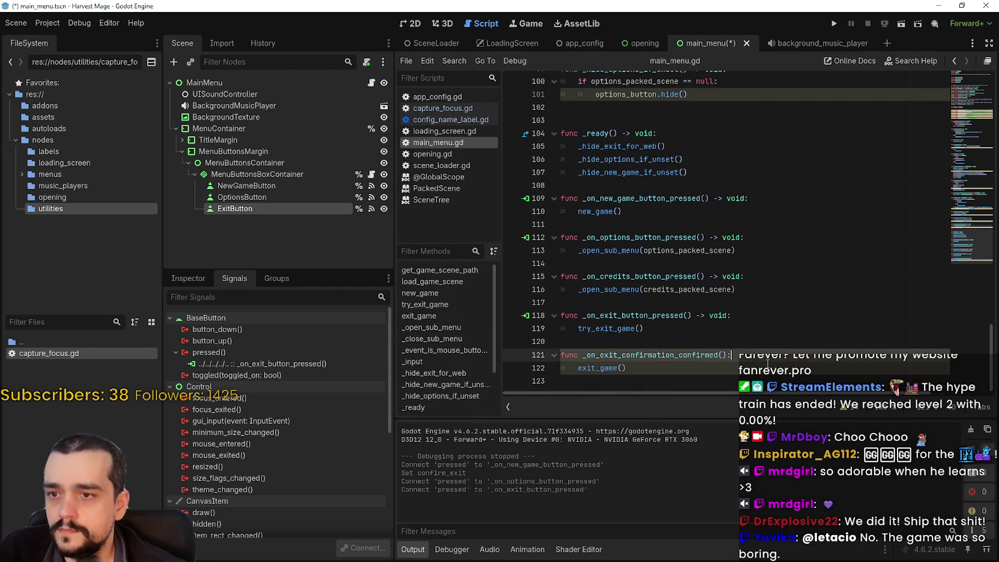
drag(646, 366, 543, 355)
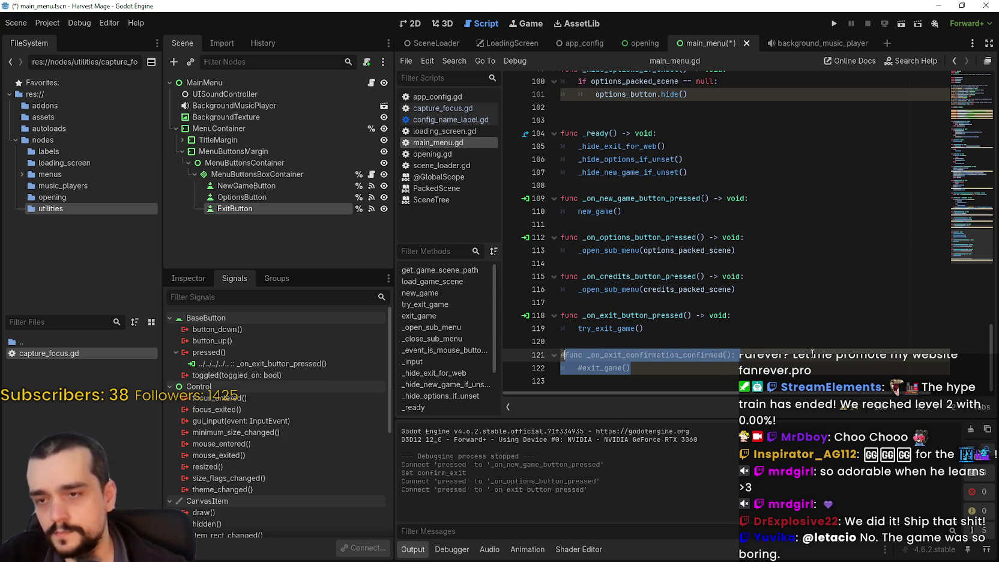
key(ctrl+k)
scroll(958, 175, up, 15)
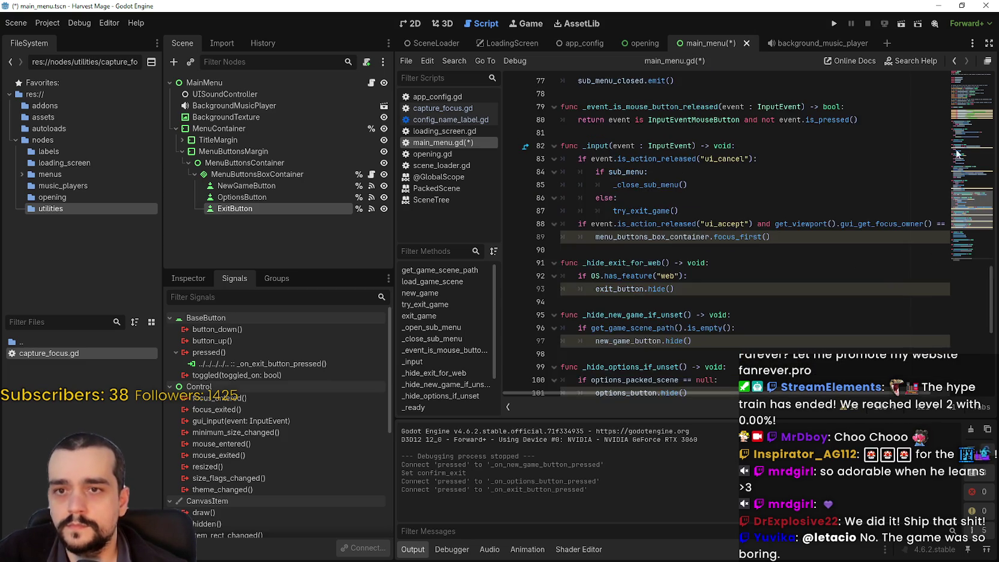
- Run the game and jump from the Node not found error to line 31
click(834, 24)
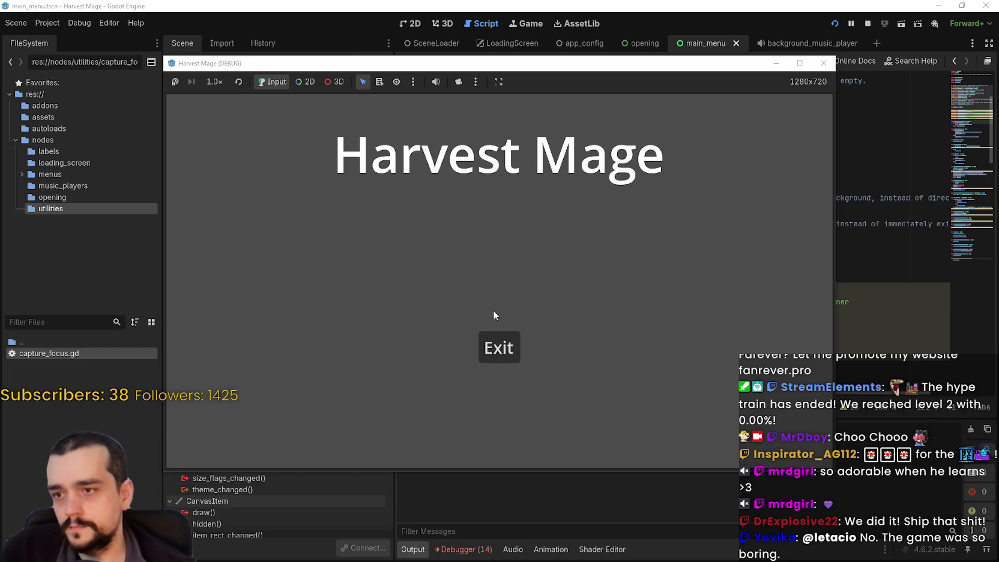
click(473, 548)
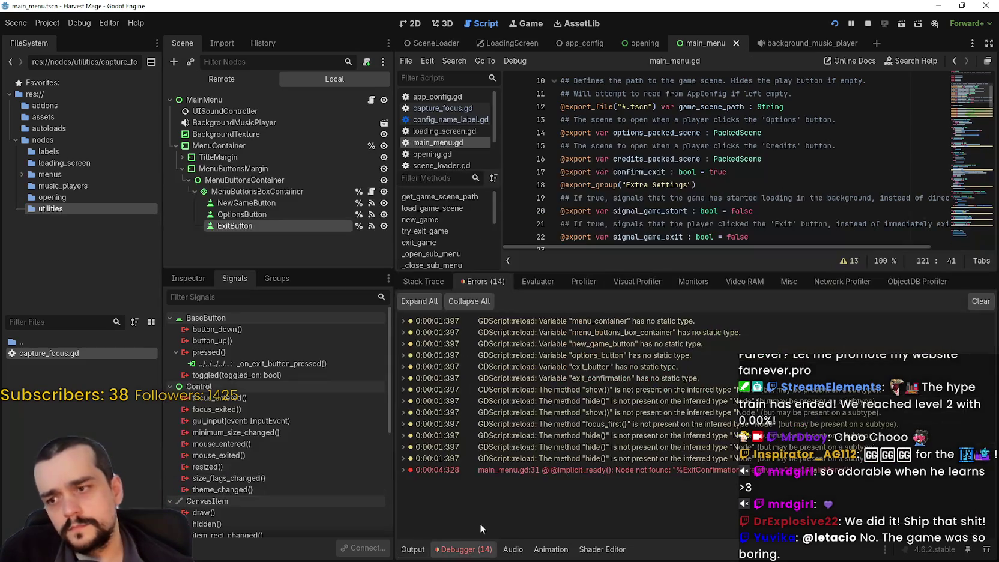
double_click(676, 470)
- Comment out the ExitConfirmation reference on line 31, then stop and relaunch the game
scroll(707, 235, up, 2)
scroll(690, 232, down, 1)
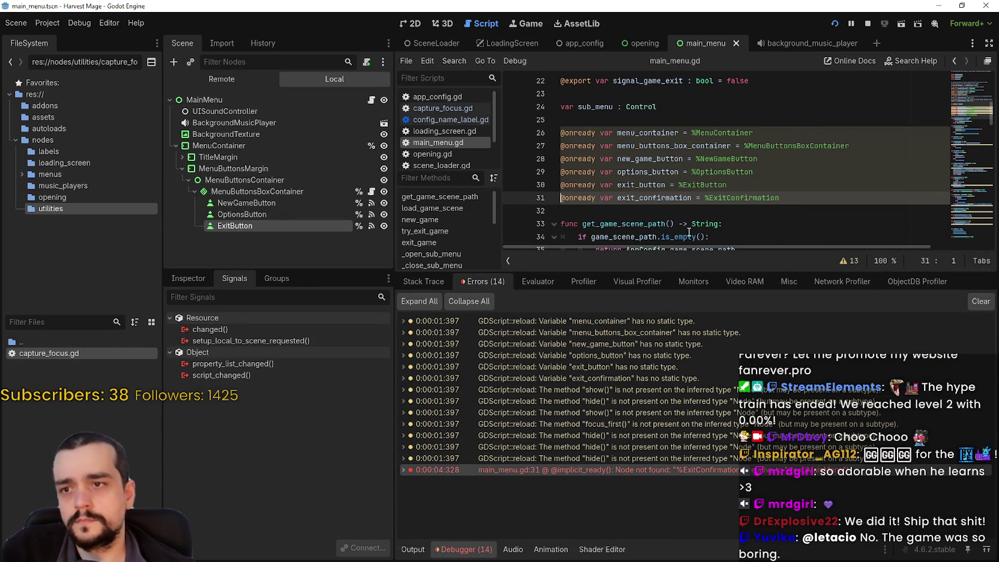
text(#)
key(ctrl+k)
key(Down)
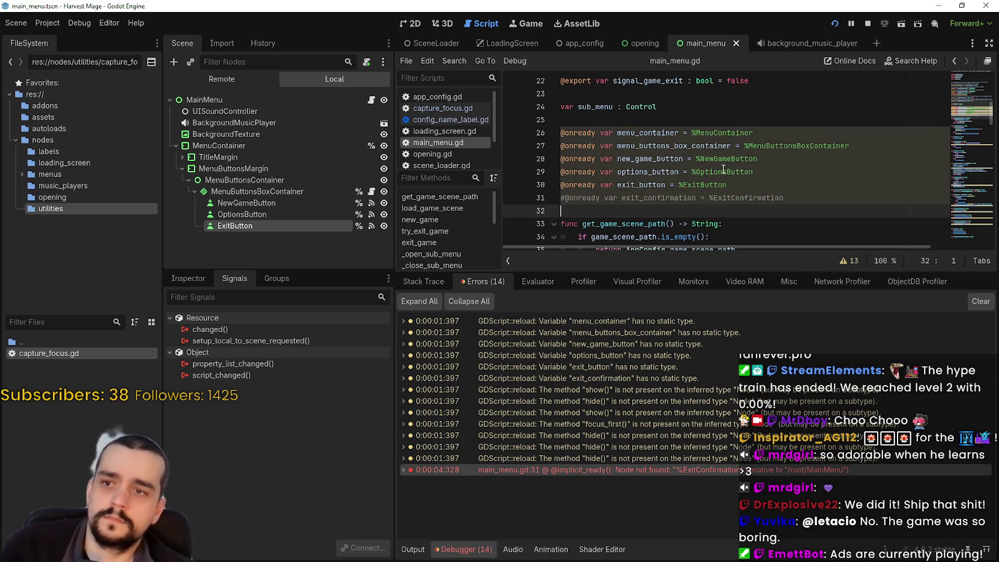
click(867, 24)
click(835, 23)
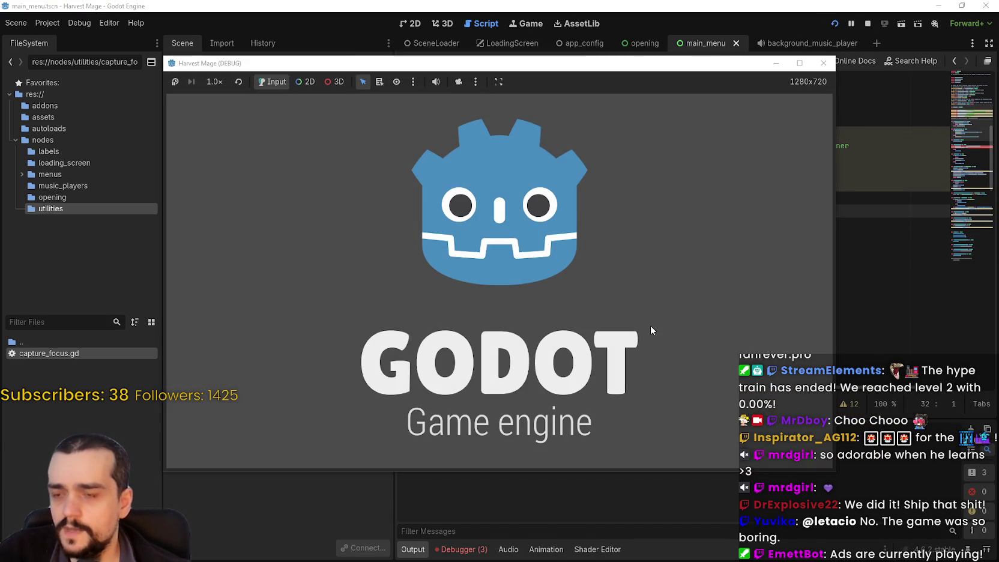
- Comment out the confirm_exit check on lines 49–51 in try_exit_game
click(768, 4)
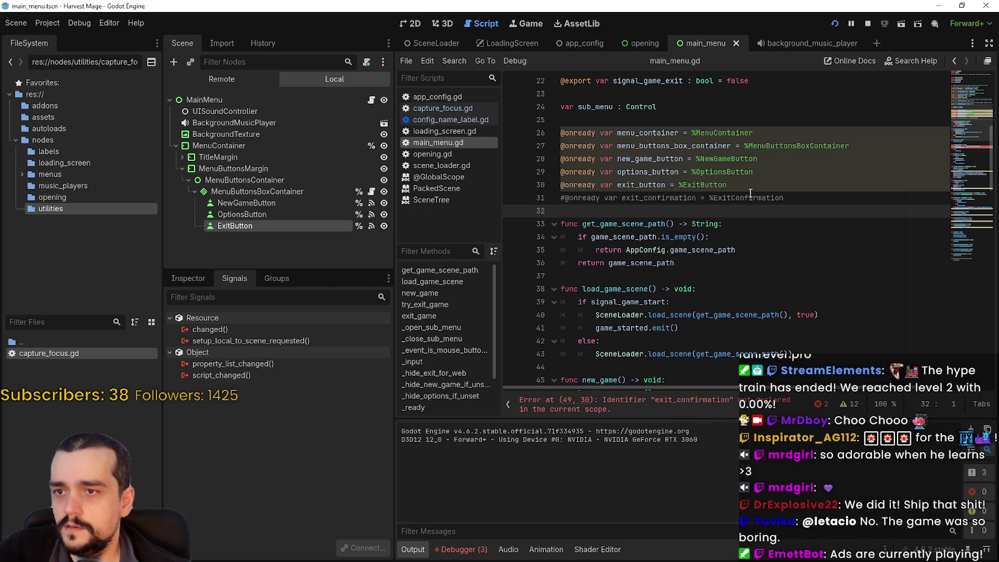
scroll(970, 138, down, 4)
click(725, 278)
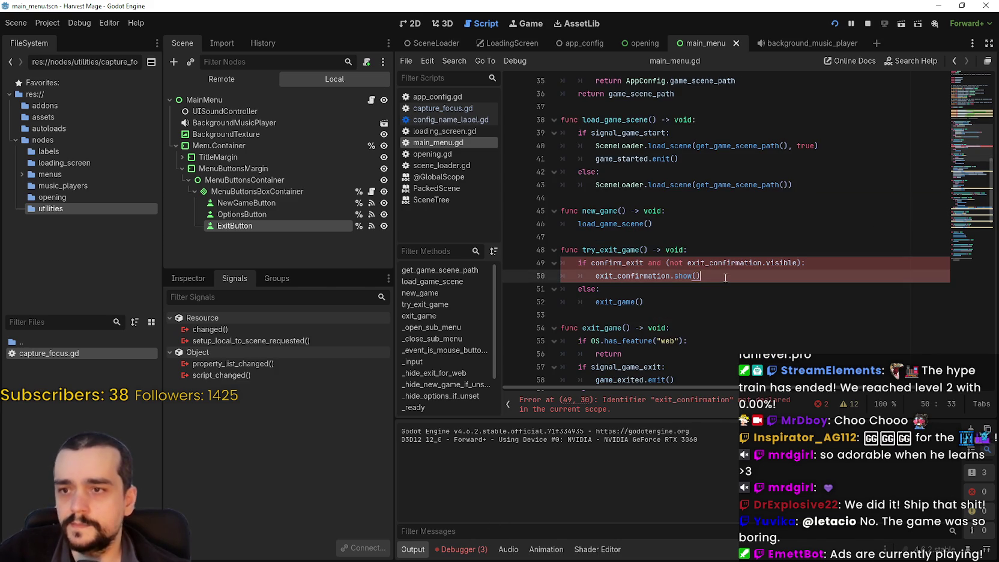
double_click(631, 264)
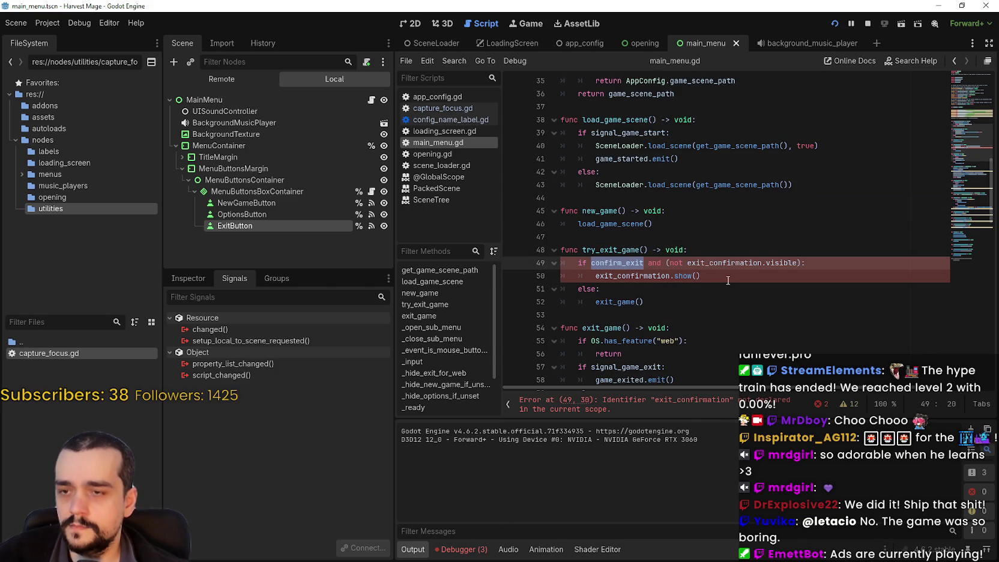
mouse_move(600, 290)
mouse_down()
mouse_move(576, 266)
mouse_move(544, 264)
mouse_up()
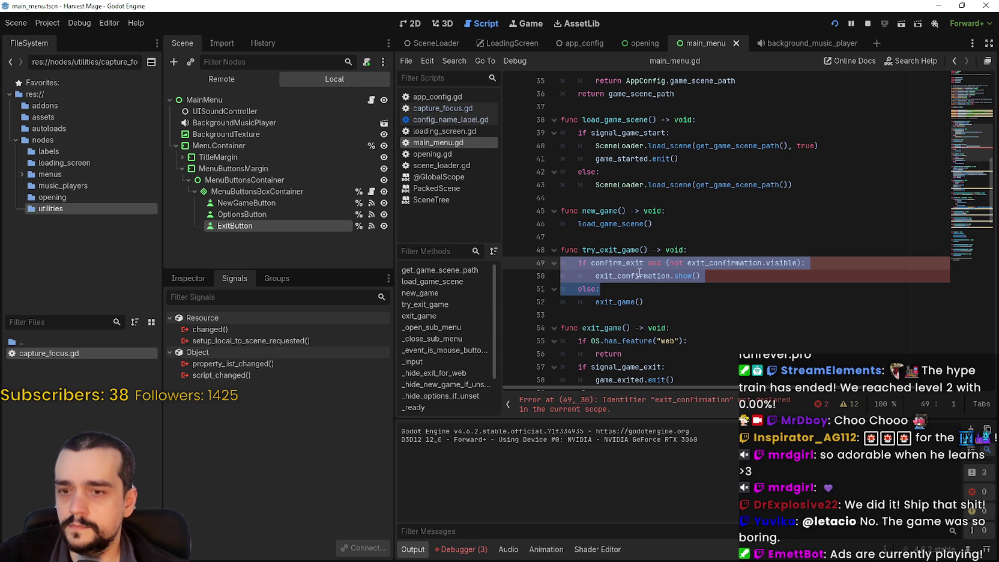
key(ctrl+k)
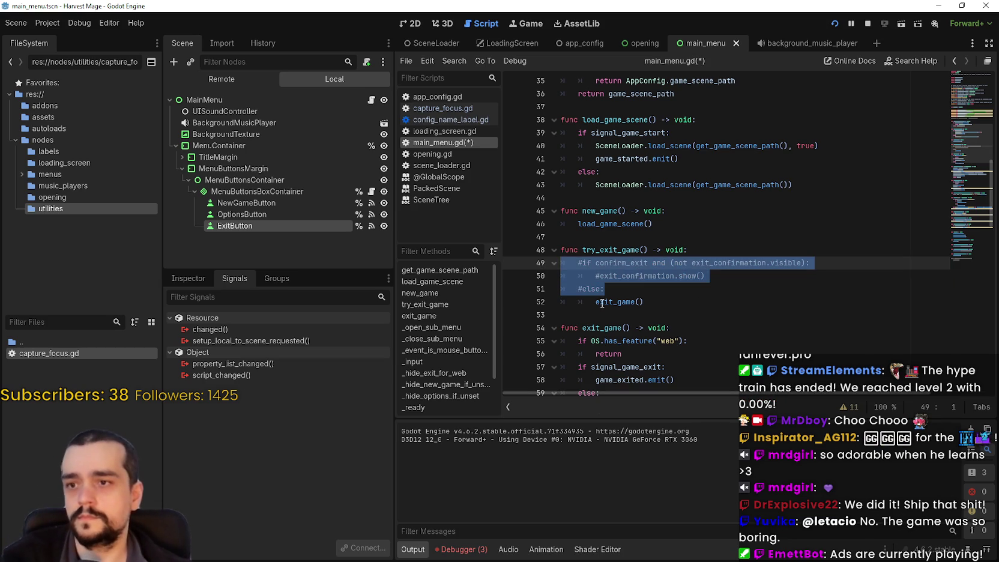
- Unindent the exit_game() call, save main_menu.gd, and rerun the game
click(602, 304)
key(BackSpace)
click(652, 305)
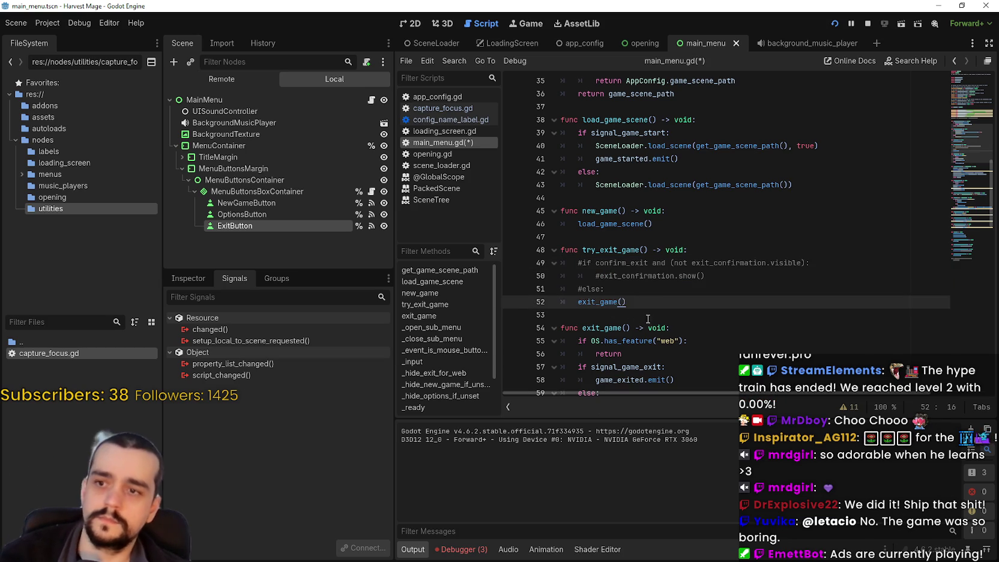
click(648, 321)
key(ctrl+s)
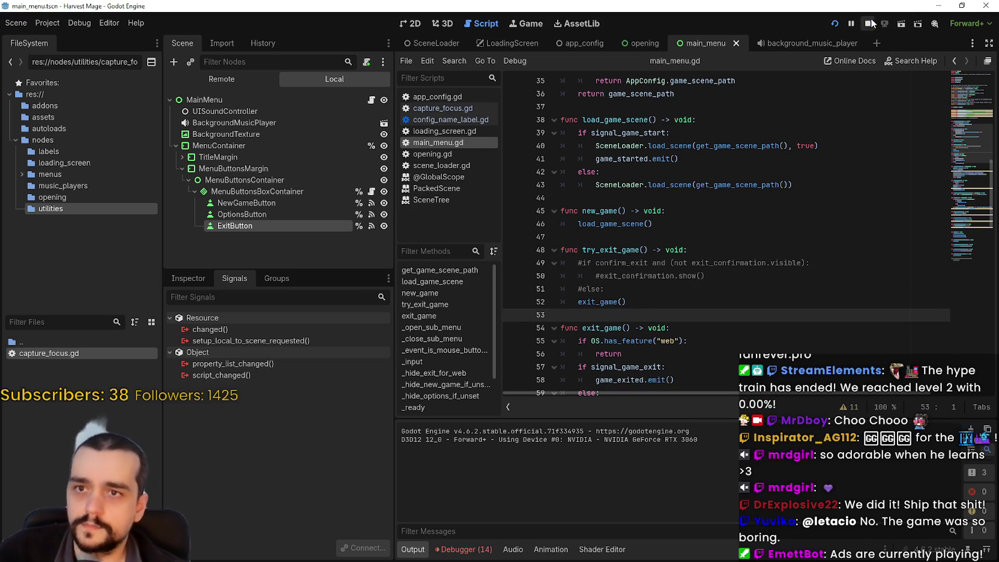
click(871, 23)
click(834, 23)
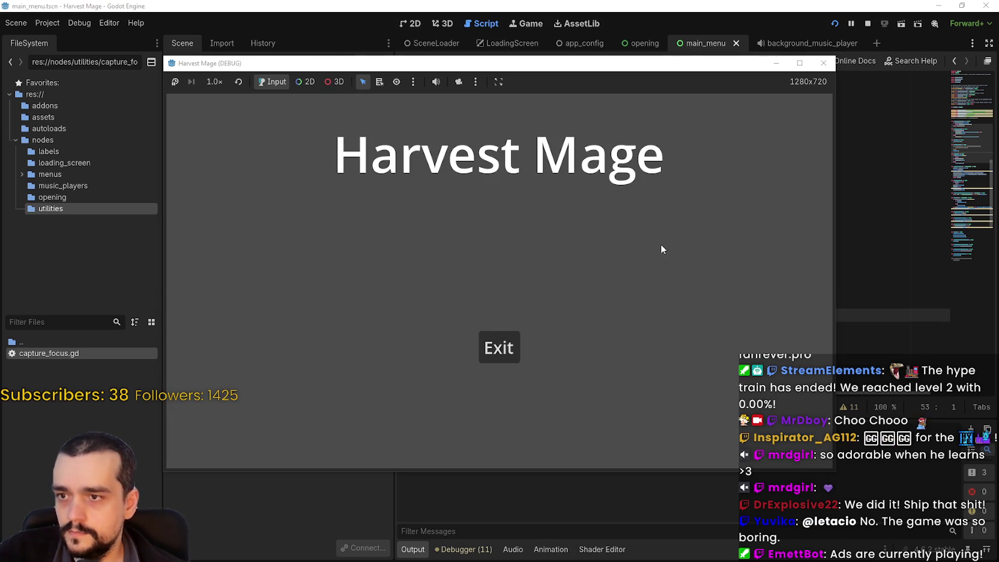
key(alt+Tab)
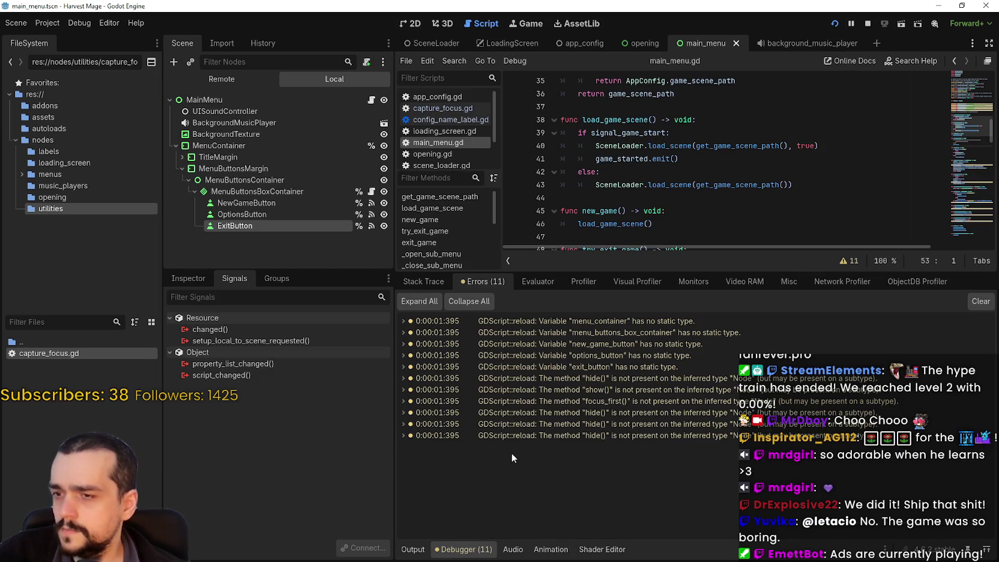
- Step through all three try_exit_game matches, ending at the call on line 119
drag(699, 270, 700, 410)
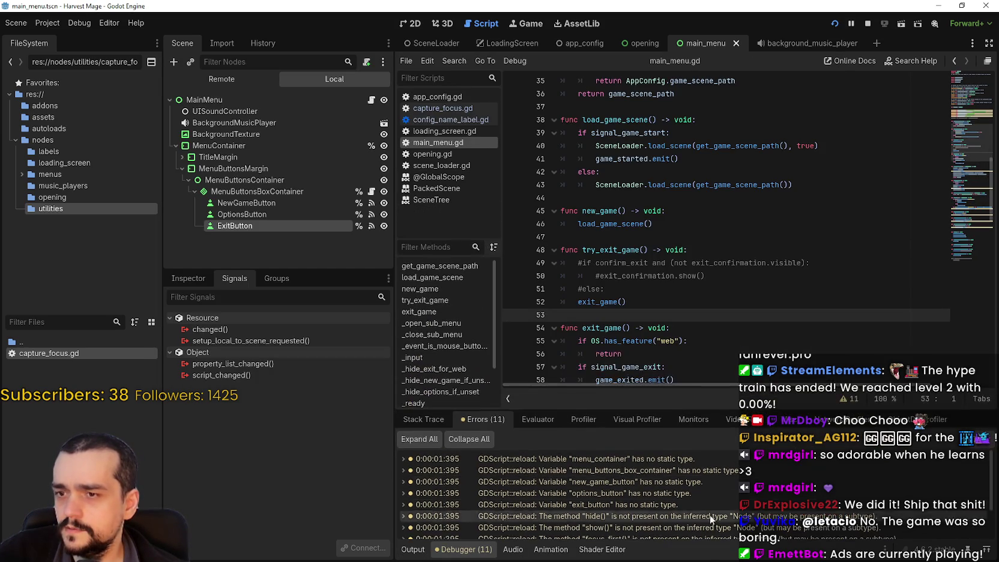
key(alt+Tab)
key(alt+Tab)
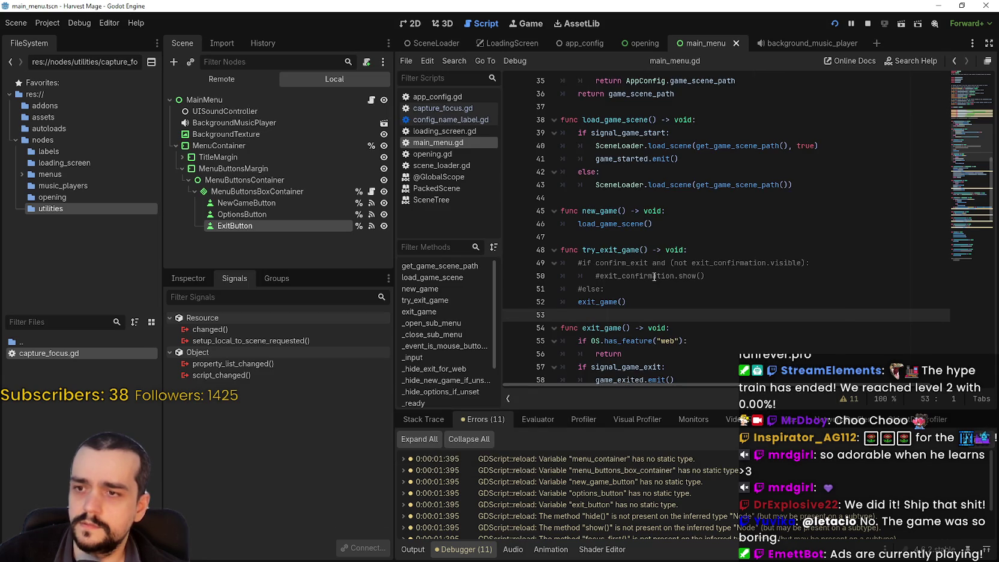
click(666, 300)
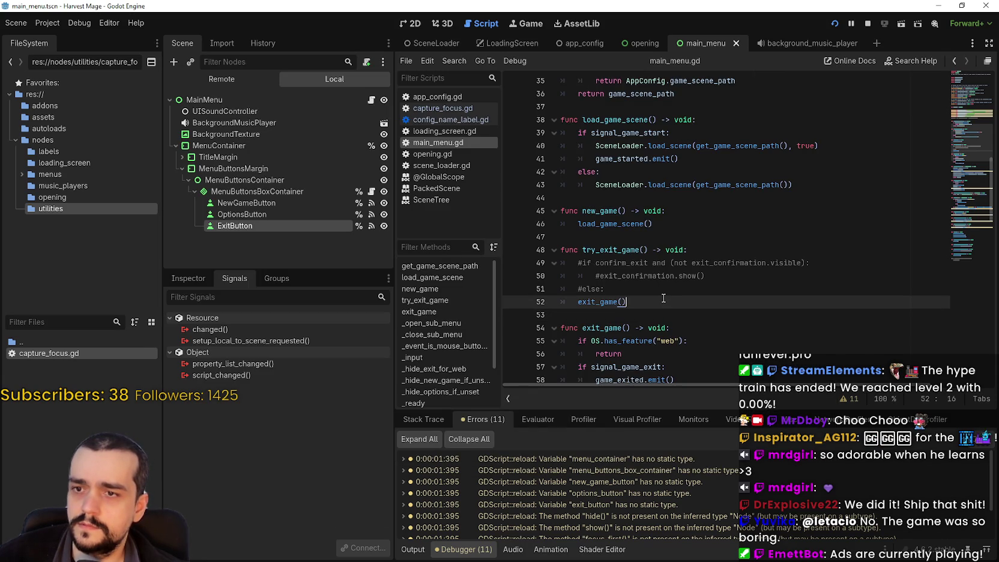
double_click(630, 250)
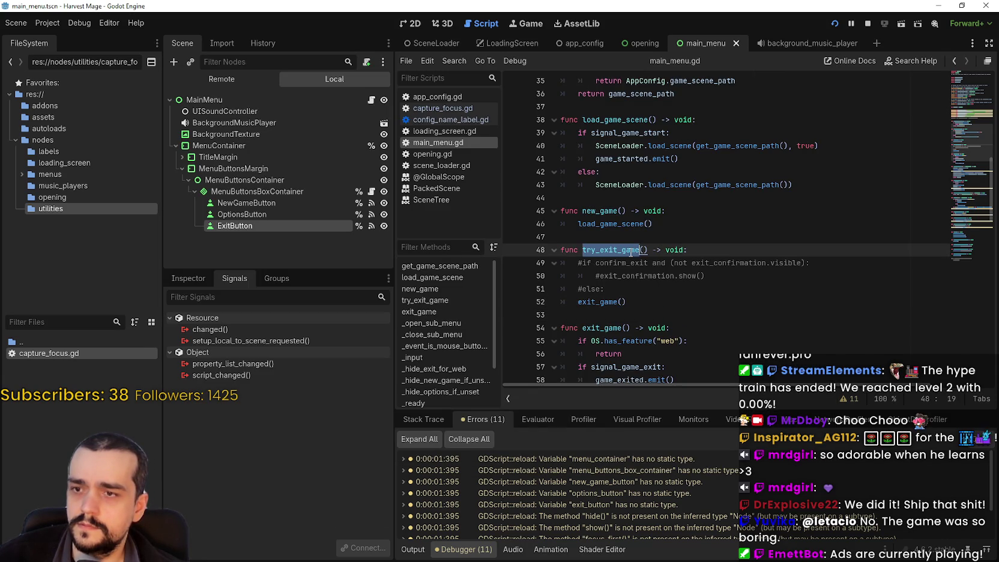
key(ctrl+f)
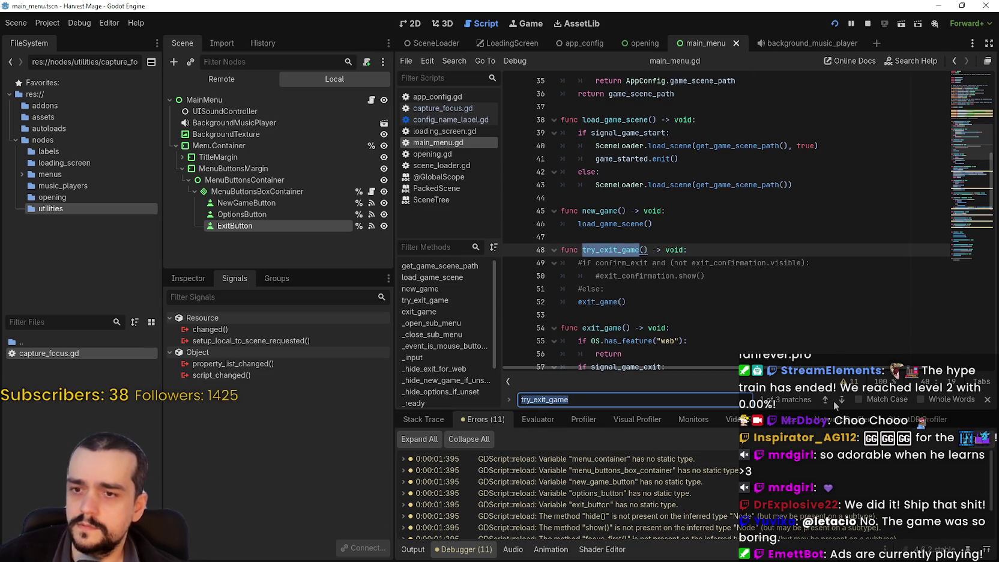
key(Return)
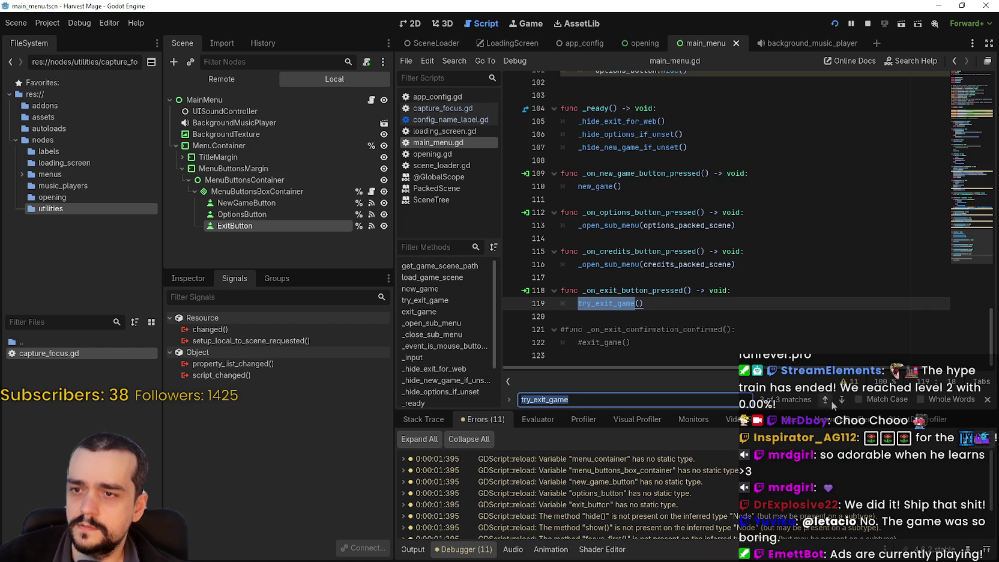
key(Return)
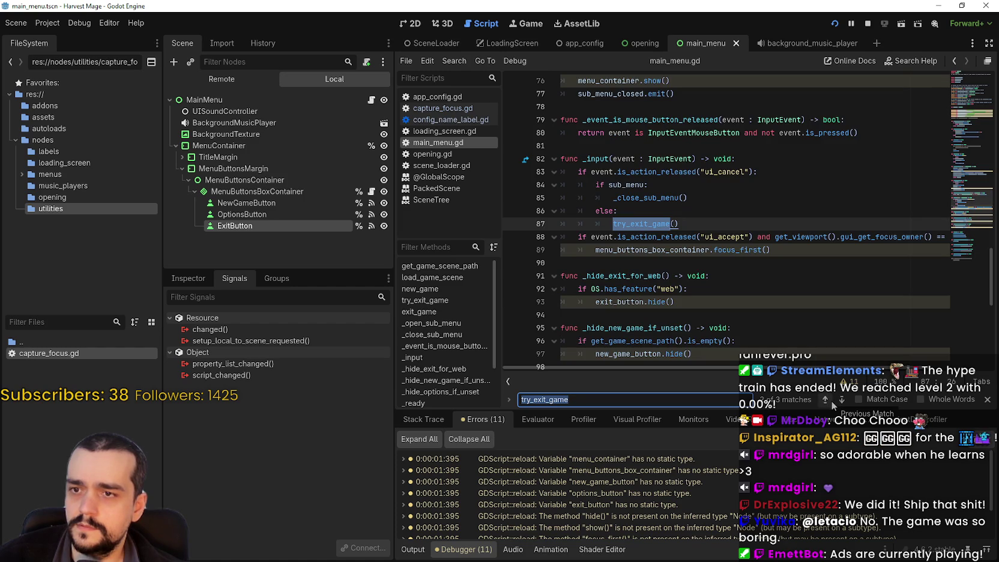
key(Return)
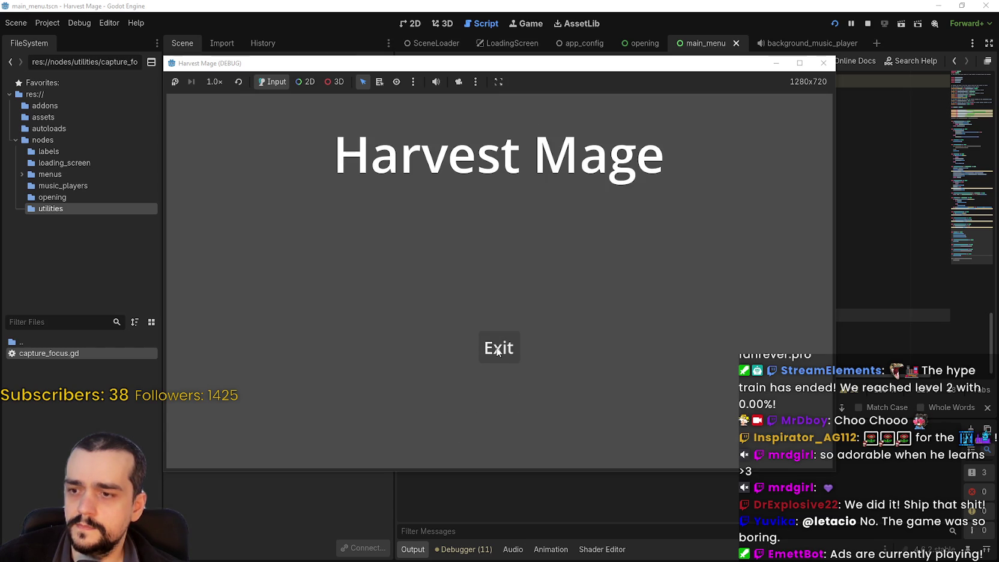
- Quit the game via Exit and review the MenuContainer and MenuButtonsBoxContainer references on lines 26–27
click(501, 354)
click(749, 277)
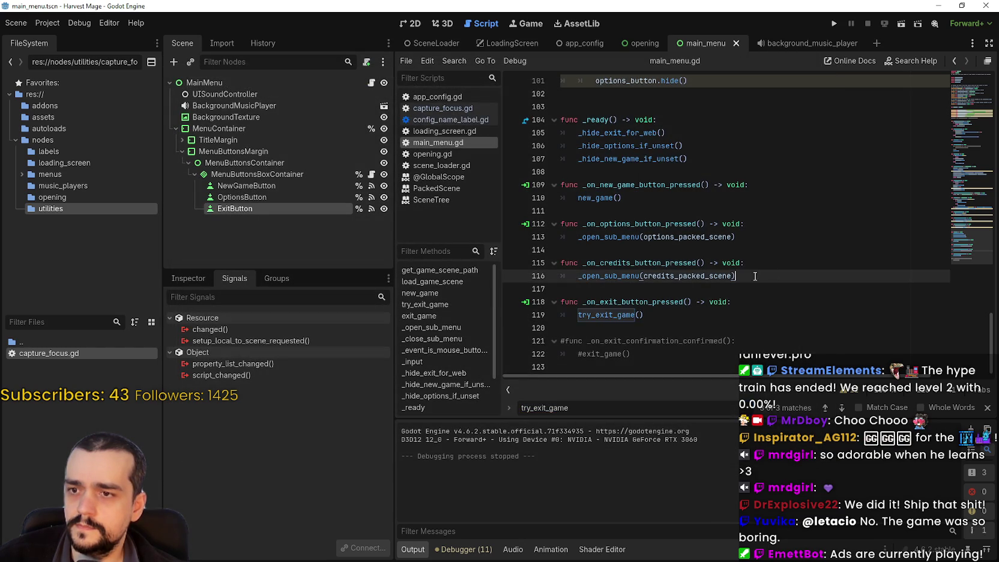
scroll(963, 205, up, 20)
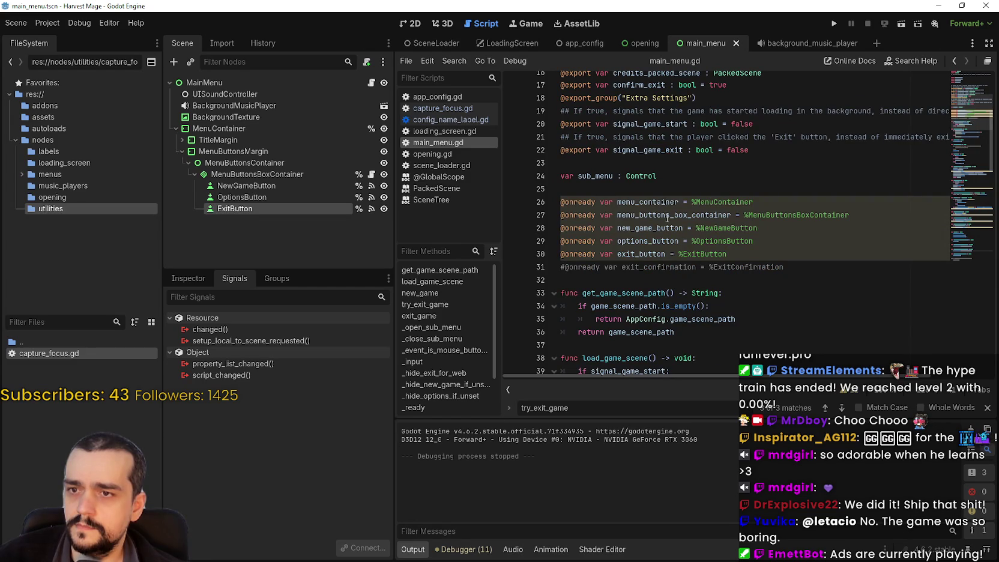
double_click(656, 203)
double_click(735, 202)
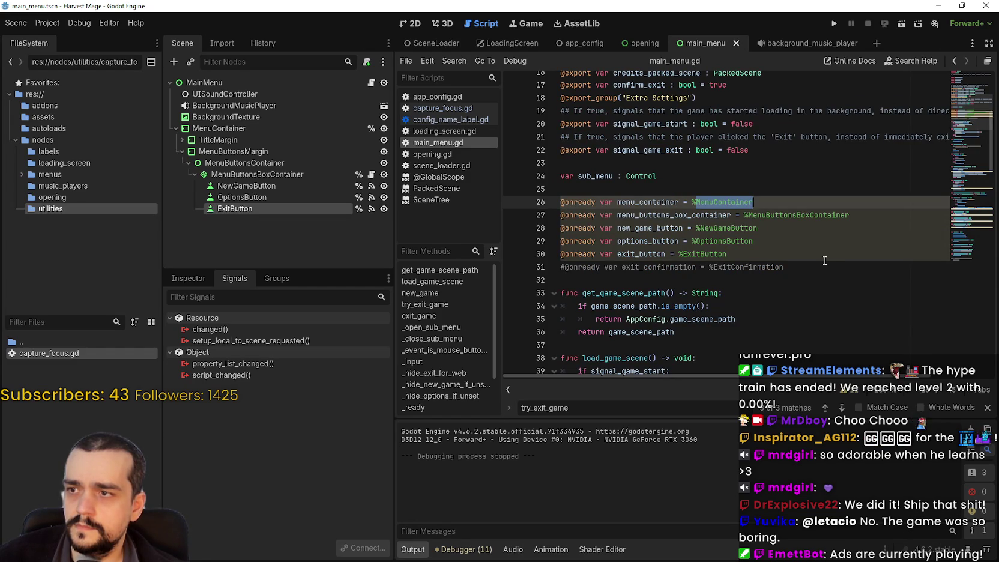
double_click(792, 214)
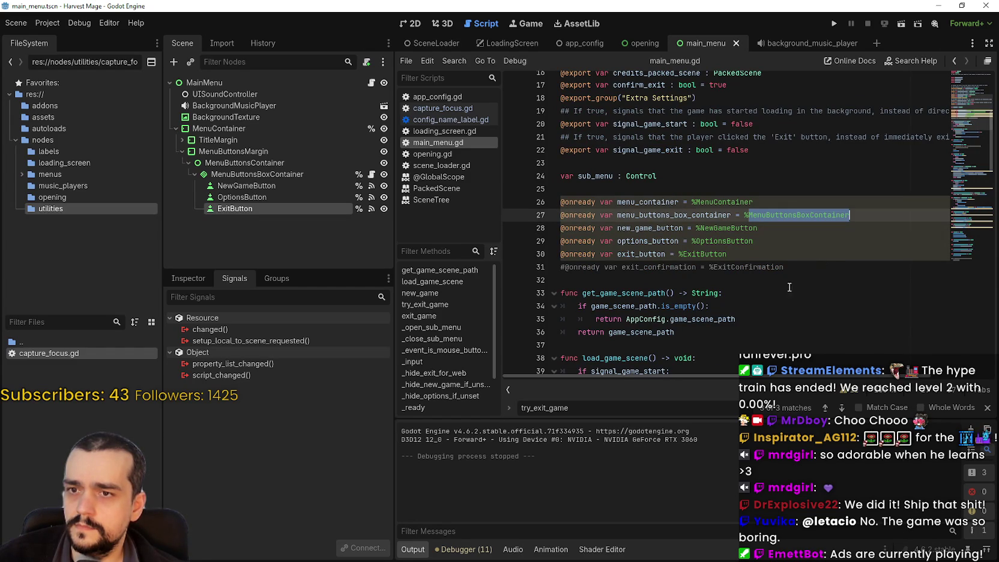
- Check the debugger errors against the commented exit_confirmation line
click(471, 548)
click(668, 275)
click(684, 289)
scroll(638, 195, down, 2)
double_click(635, 200)
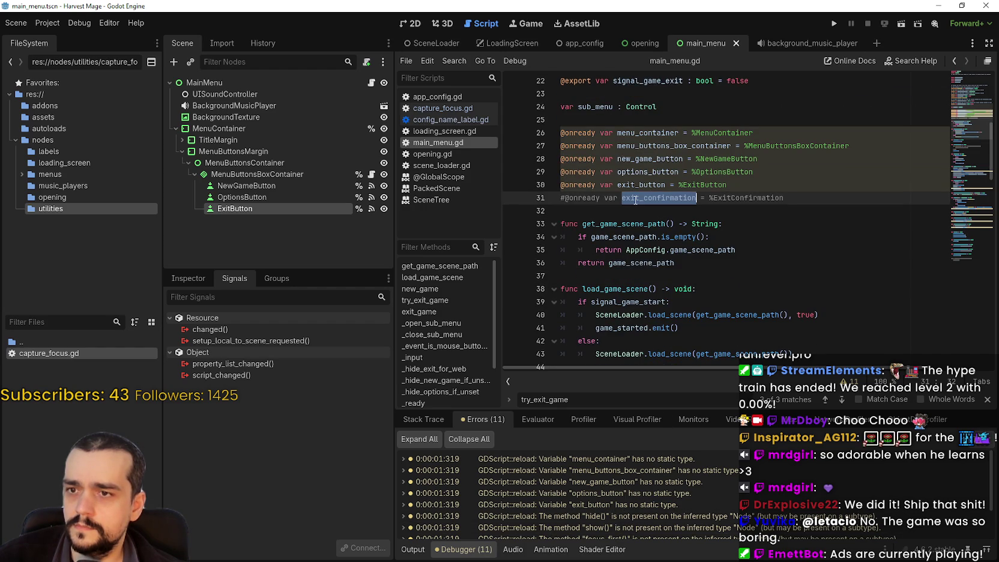
scroll(674, 258, down, 5)
- Unindent exit_game() on line 52, save main_menu.gd, and reload the current project
click(571, 278)
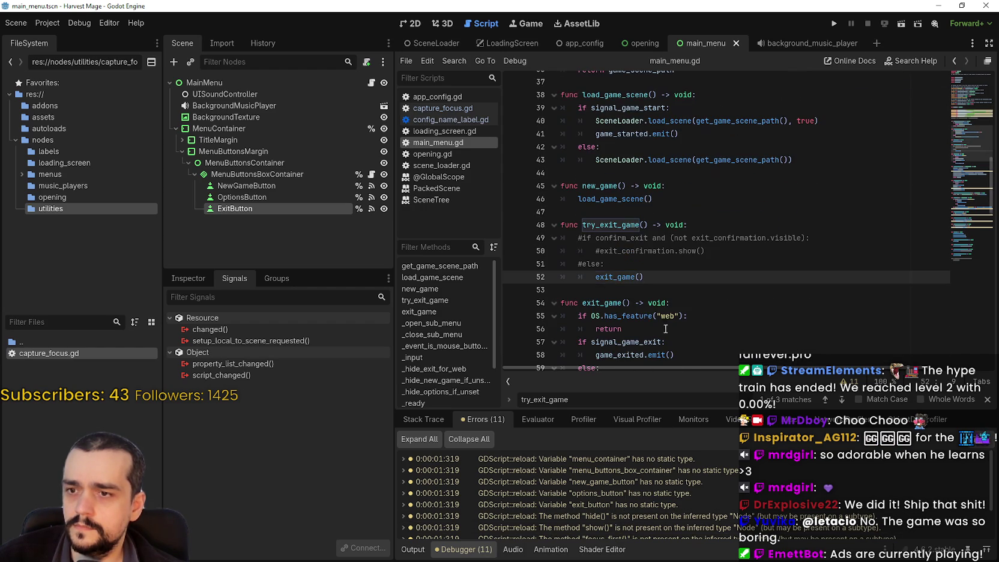
key(BackSpace)
click(656, 287)
key(ctrl+s)
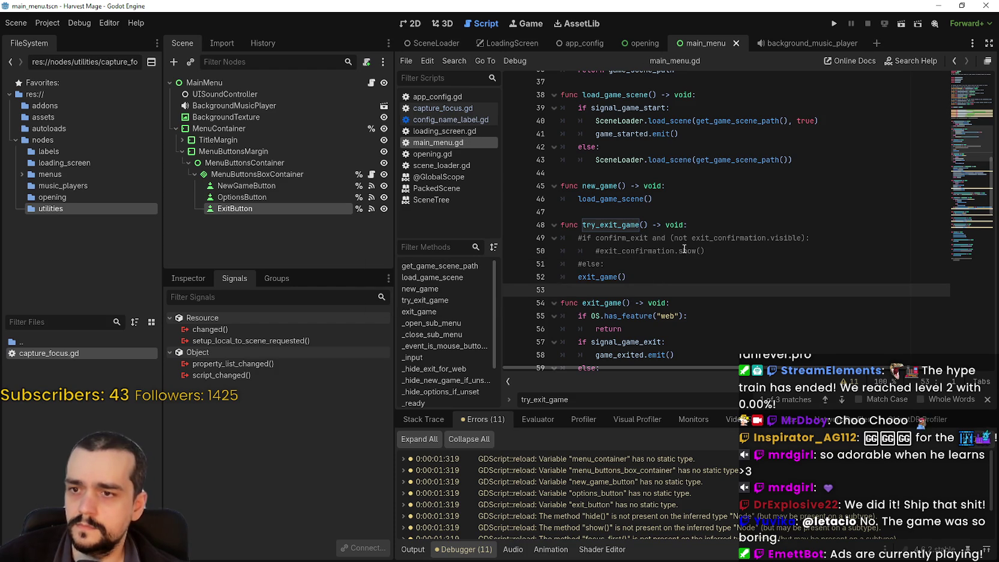
click(50, 24)
click(91, 153)
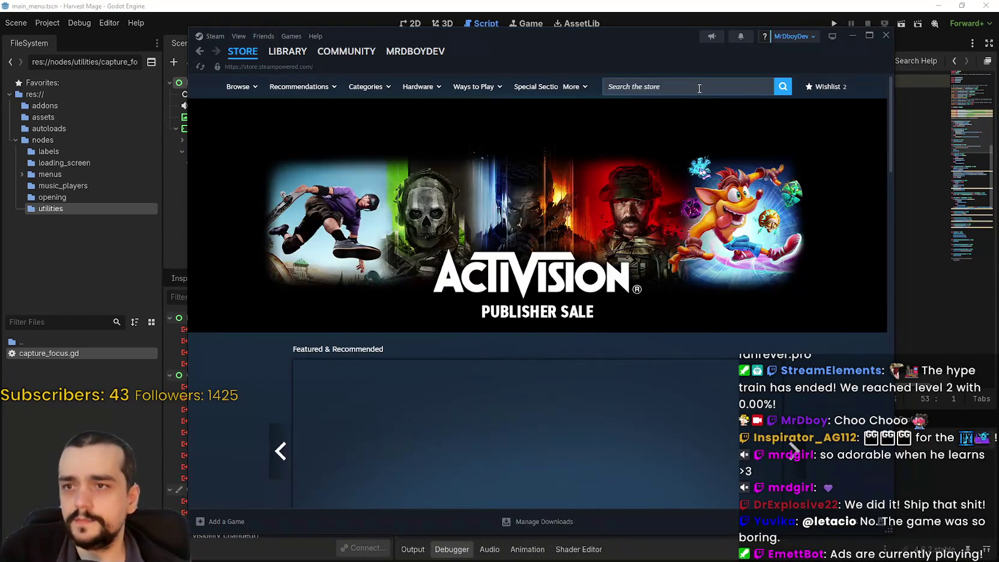
- Search the store for 'fa', open Farever's page, and collapse the live broadcast
click(699, 89)
text(fa)
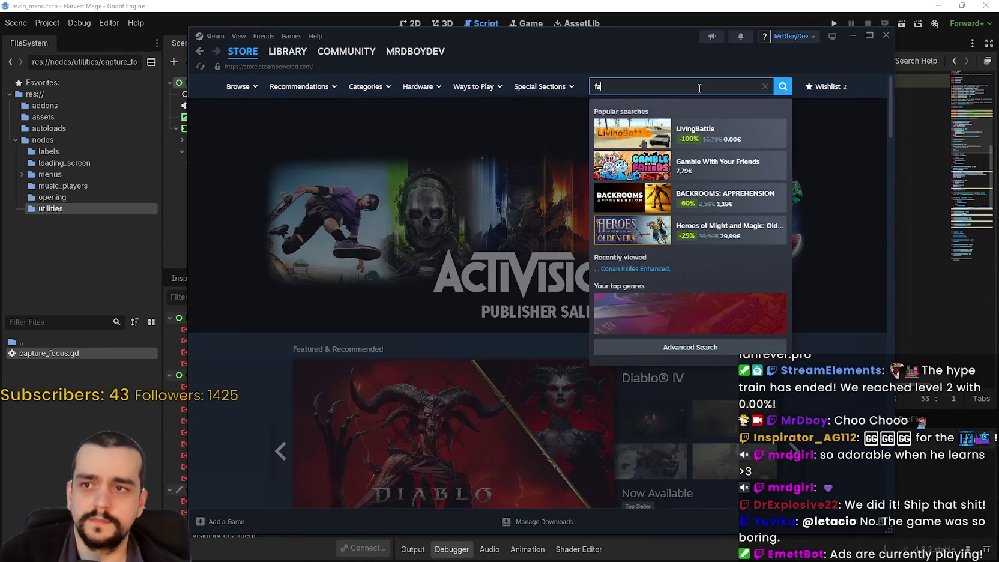
click(674, 191)
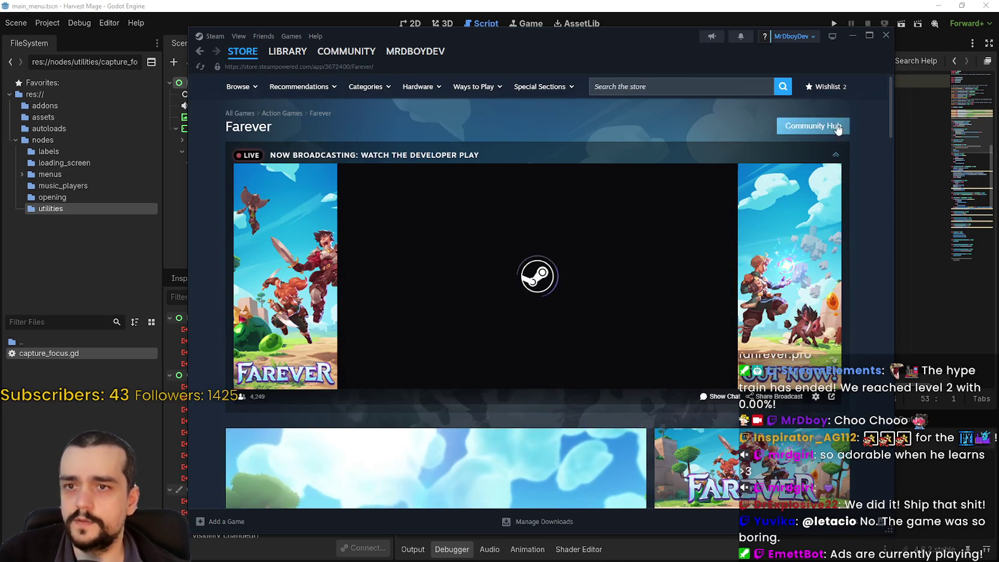
click(835, 154)
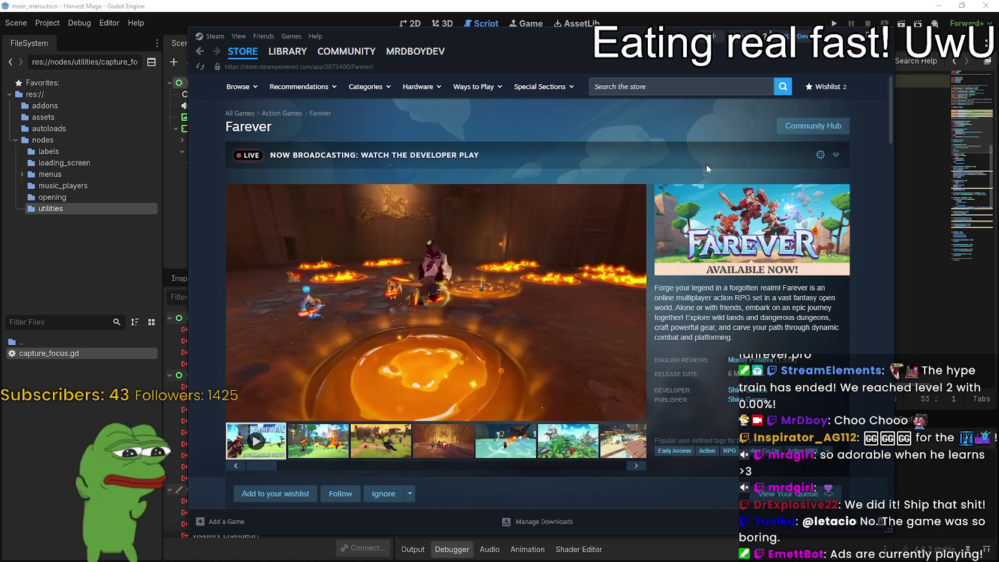
- View Farever screenshots 3 and 4 of 8 in the full-size viewer
click(386, 445)
scroll(501, 307, down, 3)
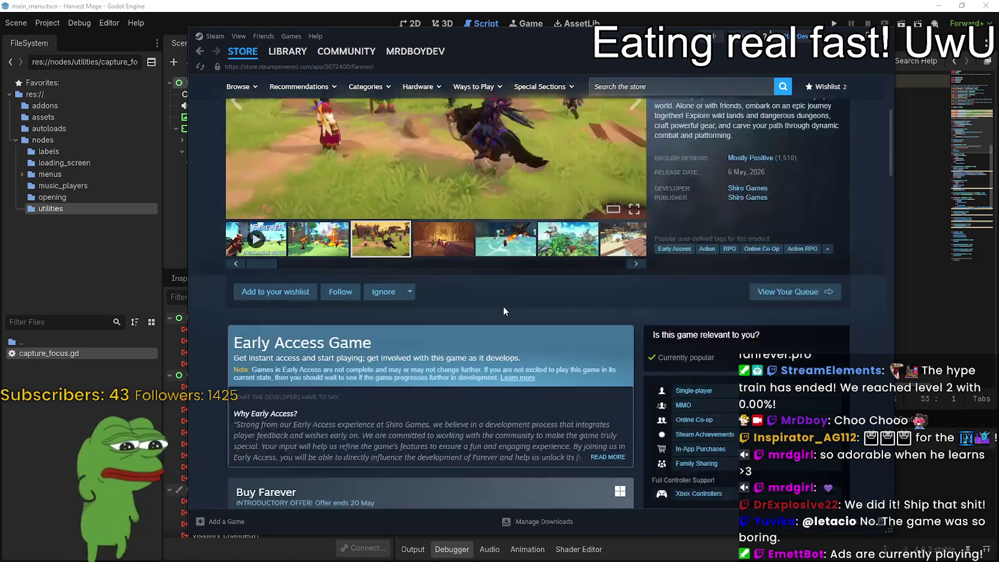
scroll(519, 275, up, 2)
click(499, 222)
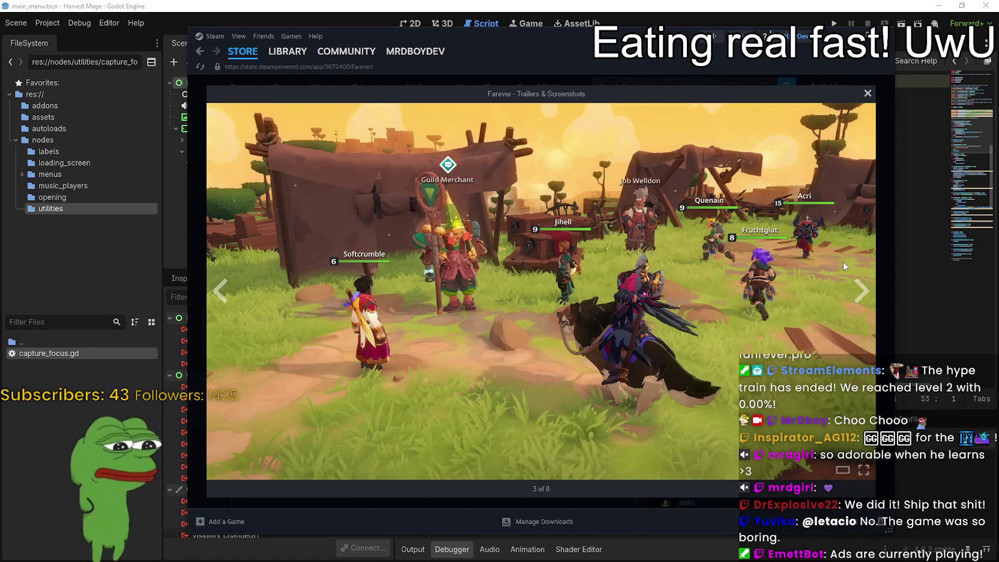
click(862, 291)
click(868, 94)
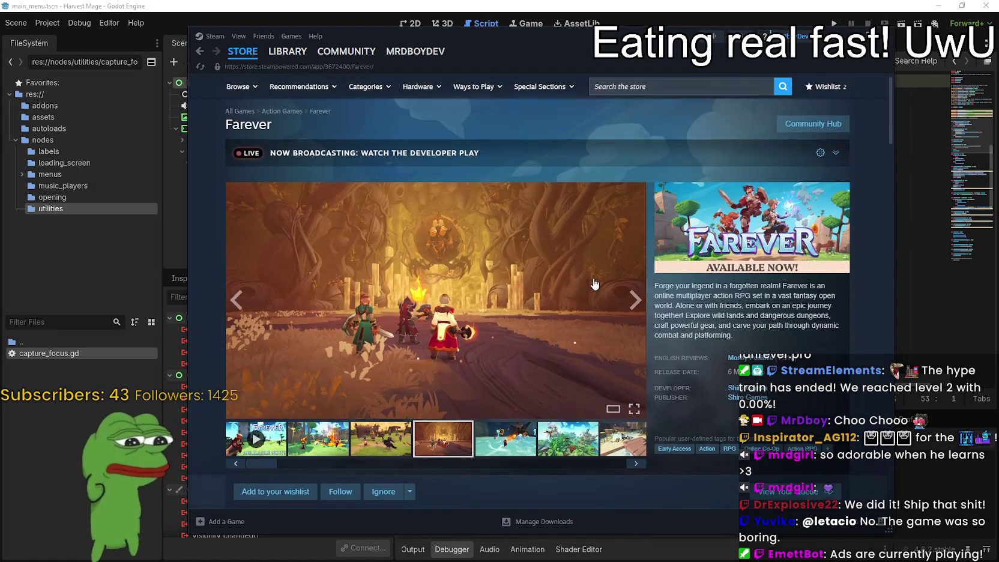
- Browse the Farever Community Hub posts, then return to the Farever store page
click(813, 126)
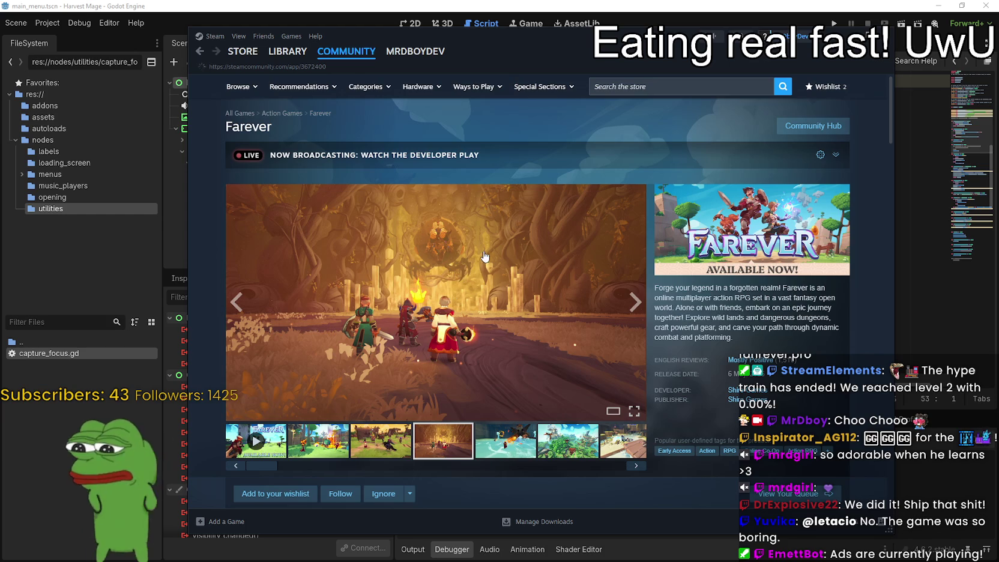
scroll(834, 286, down, 2)
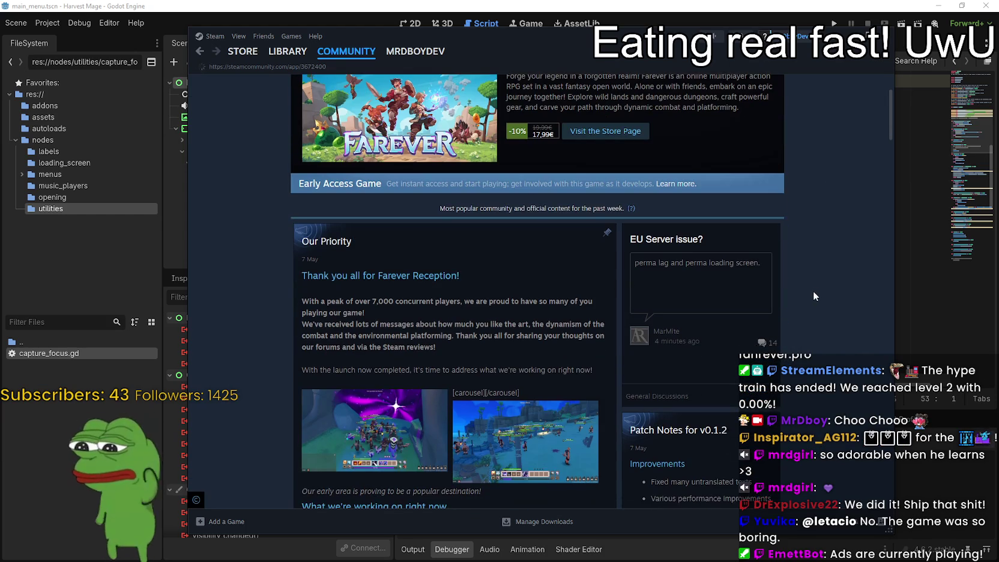
scroll(816, 285, down, 3)
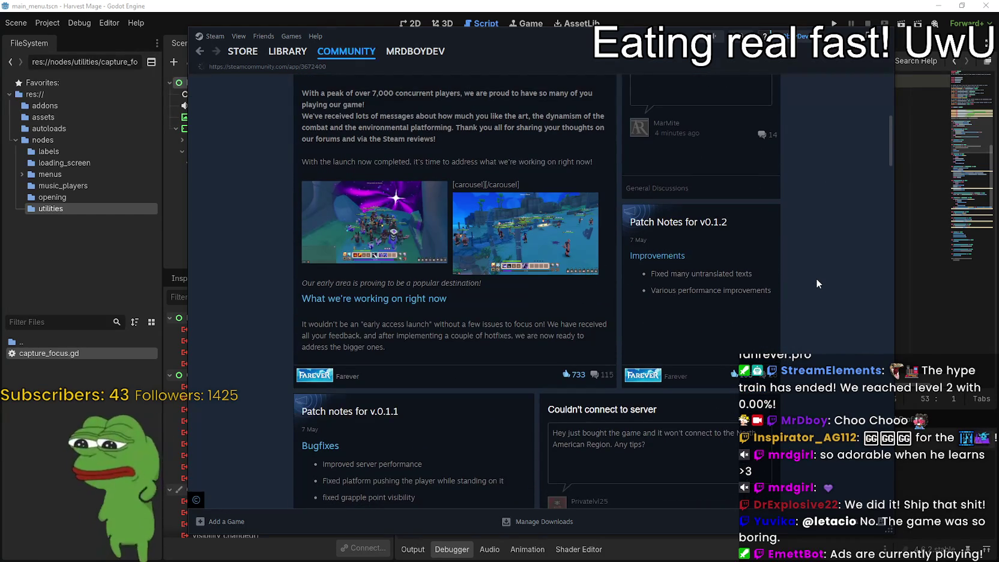
scroll(816, 276, up, 2)
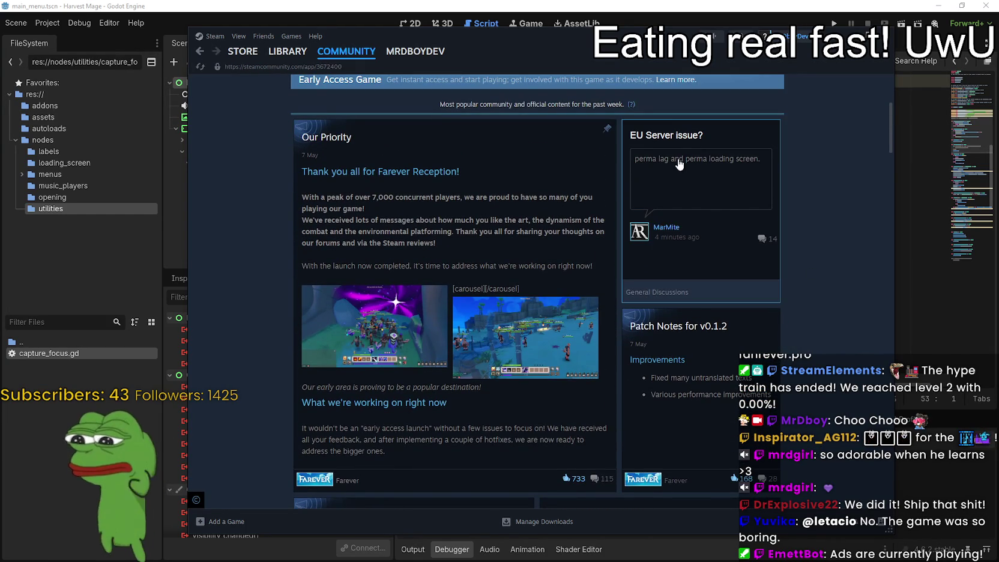
scroll(679, 163, up, 5)
click(243, 51)
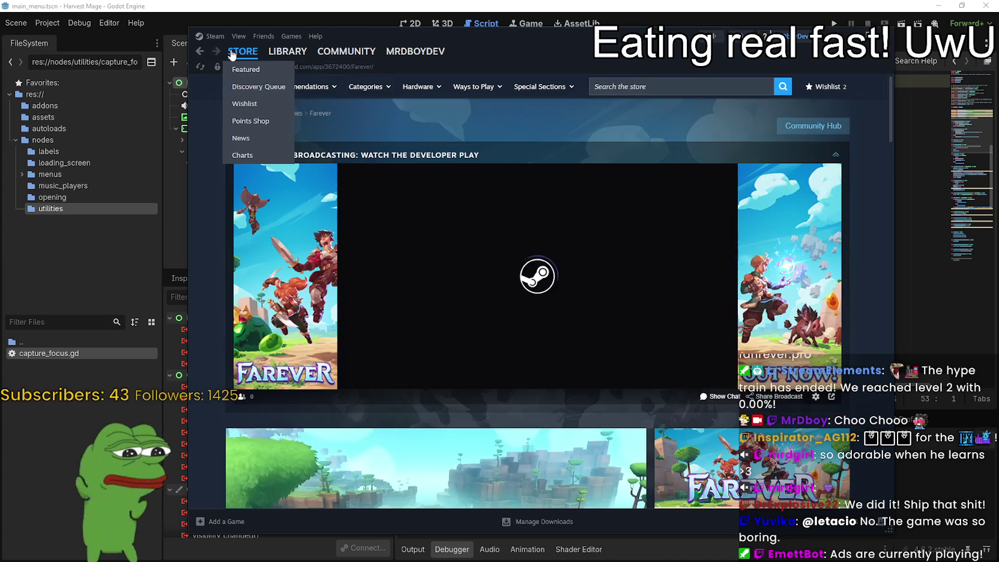
- Go to the Steam store front page and scroll through its listings
click(240, 69)
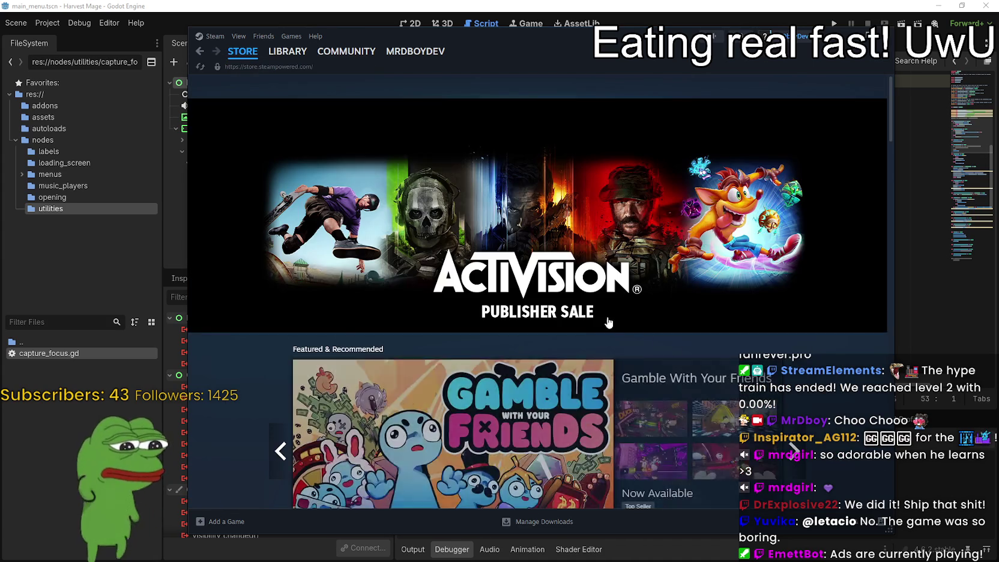
scroll(600, 312, down, 10)
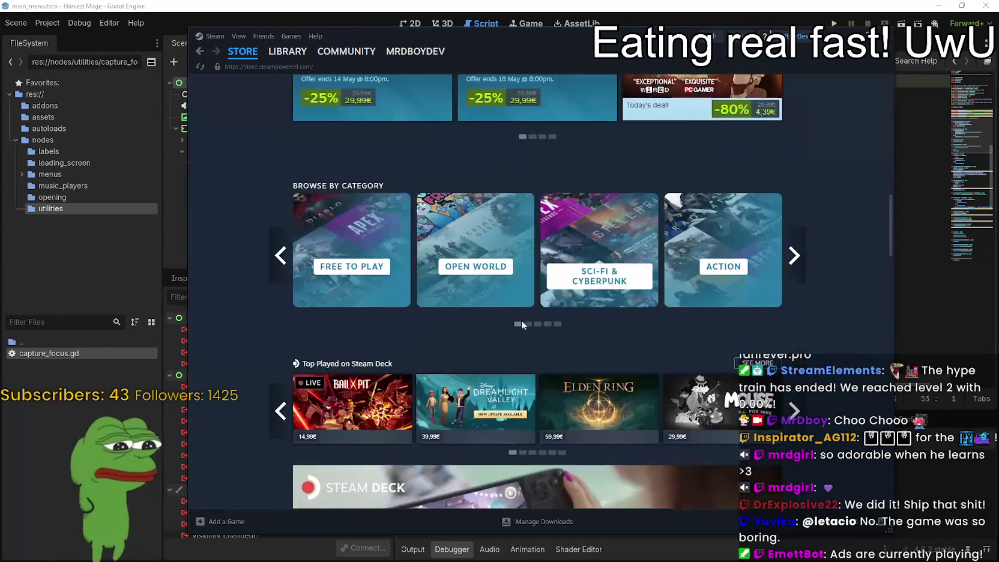
scroll(532, 323, down, 12)
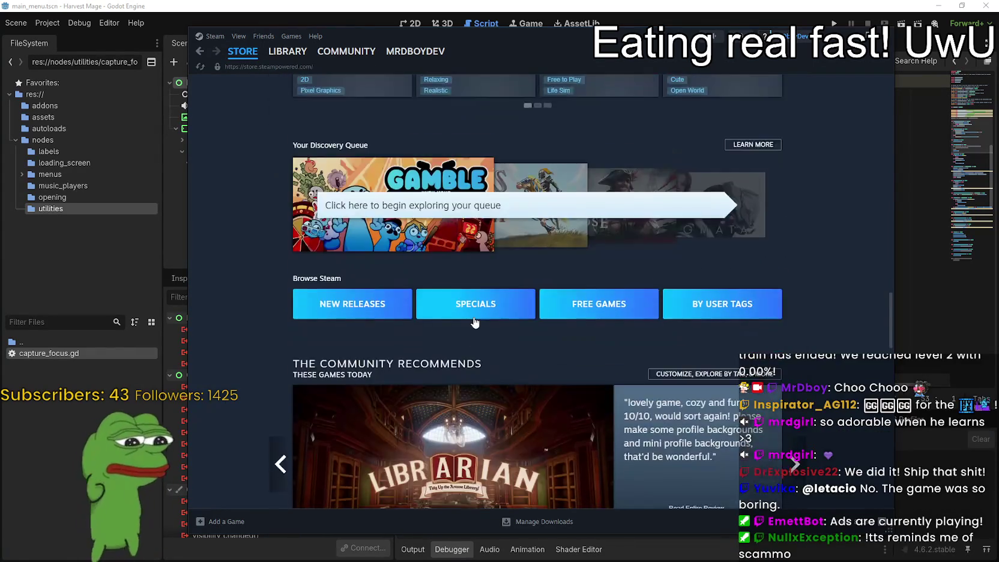
scroll(474, 322, down, 10)
scroll(396, 249, up, 4)
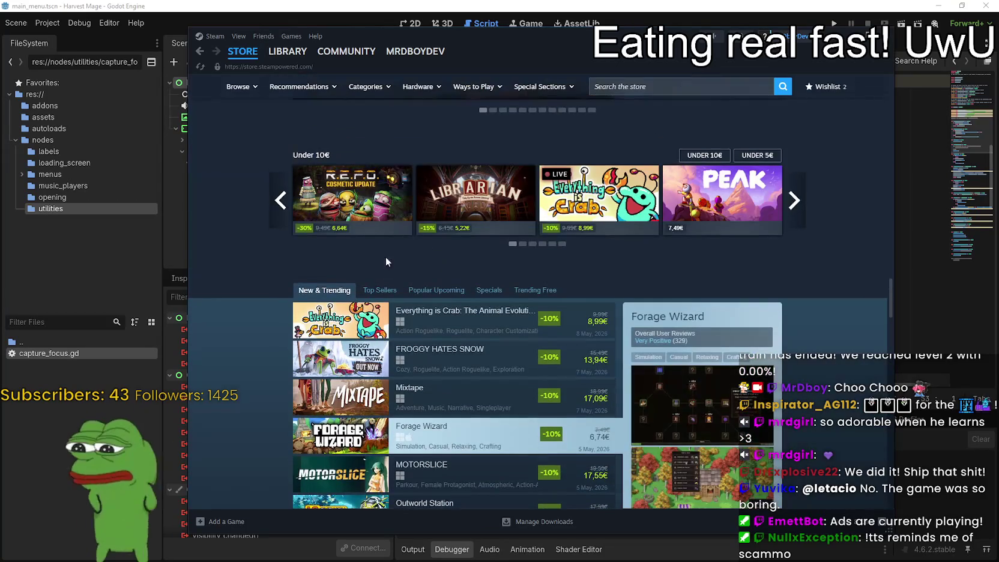
scroll(370, 300, up, 1)
- Show the Top Sellers list and open the full top sellers listing
click(378, 348)
scroll(285, 317, down, 2)
scroll(285, 318, down, 2)
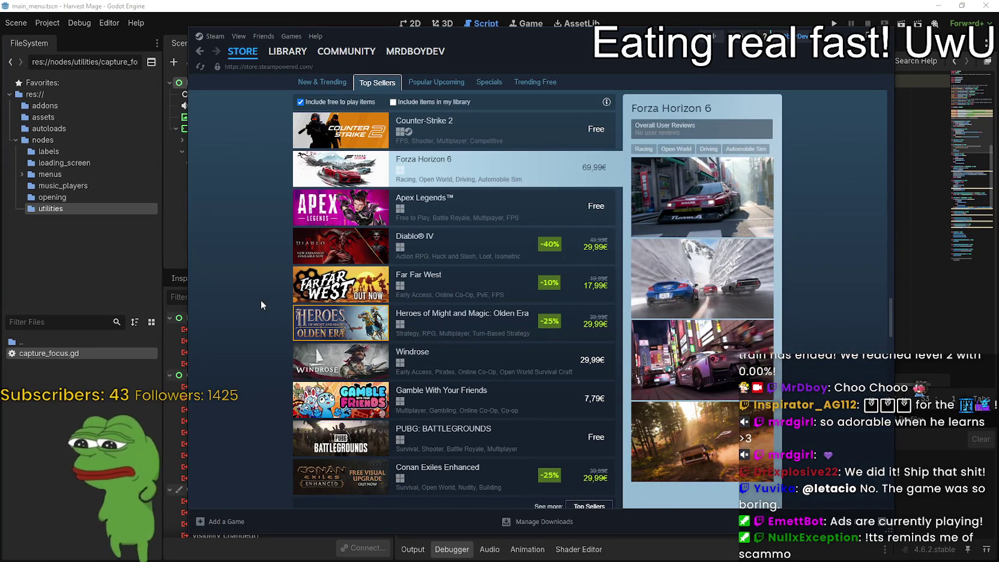
scroll(458, 384, down, 2)
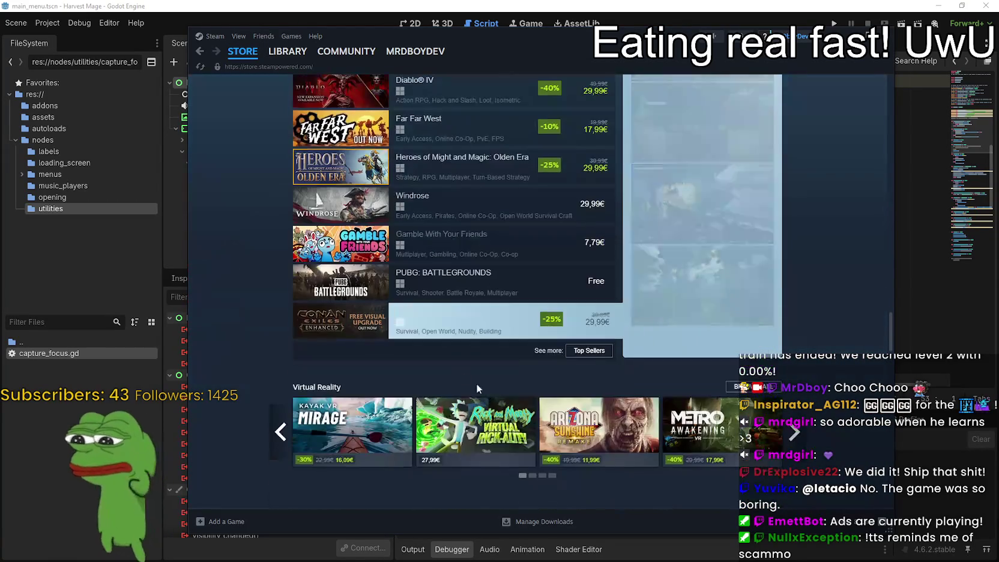
click(589, 353)
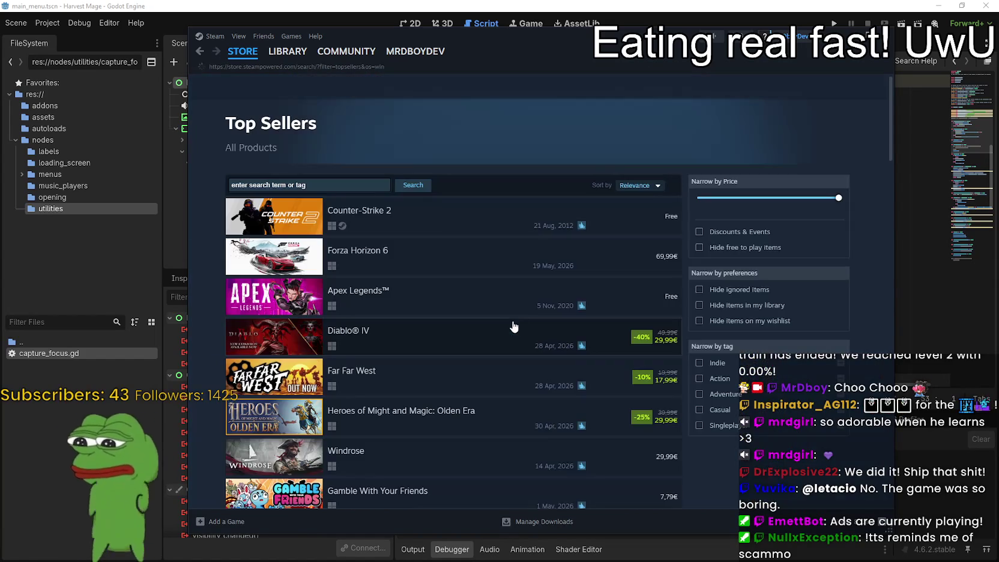
scroll(289, 210, down, 3)
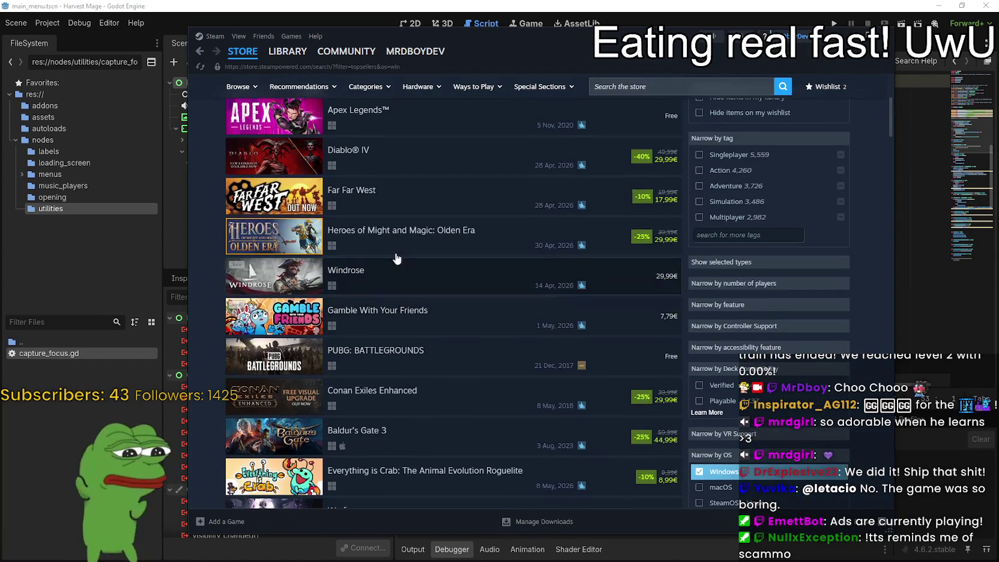
- Open the Far Far West store page and its community hub, then return to the store page
mouse_move(286, 209)
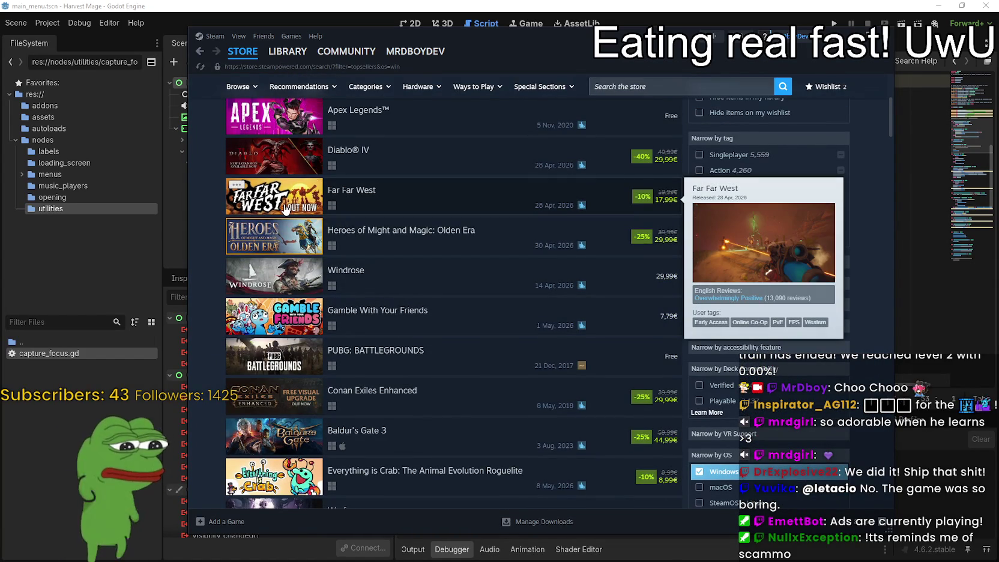
click(513, 208)
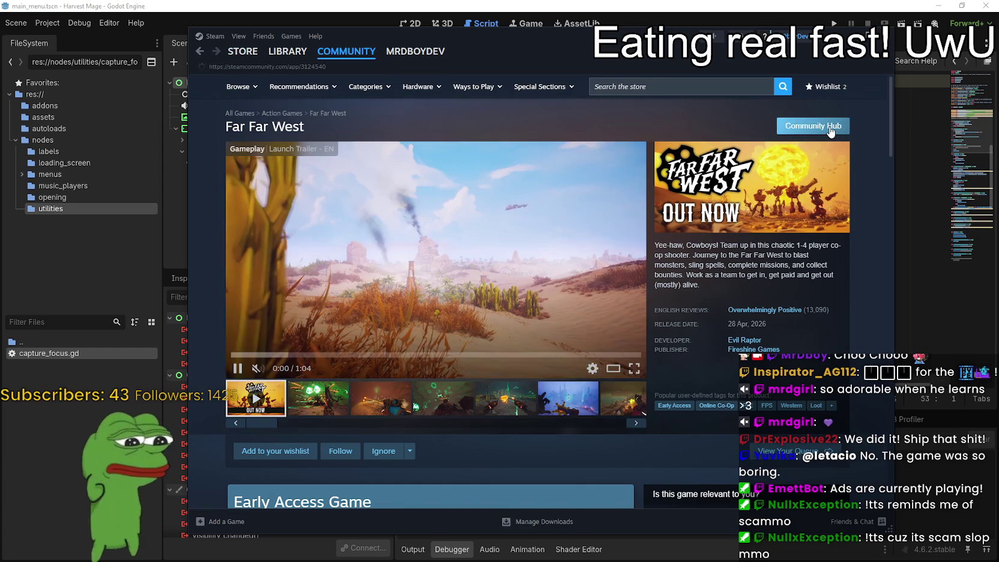
click(830, 131)
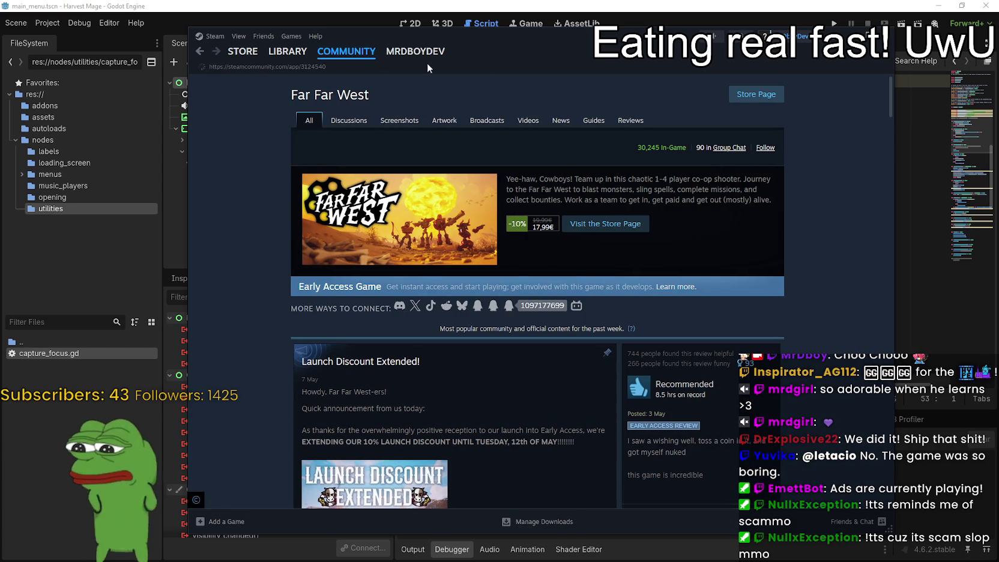
click(200, 53)
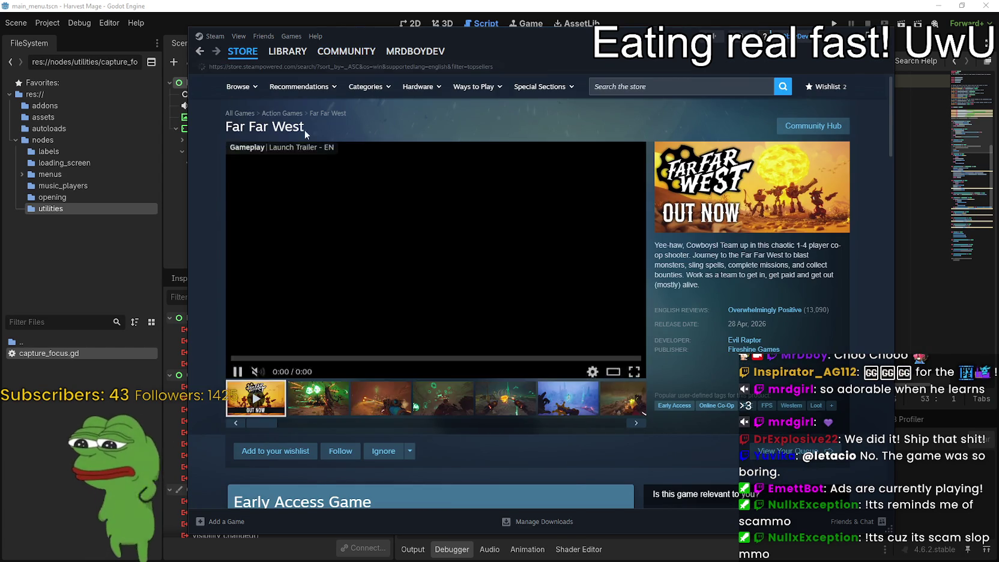
- Open Everything is Crab's store page and community hub, and read its 100,000 sales news post
scroll(442, 303, down, 3)
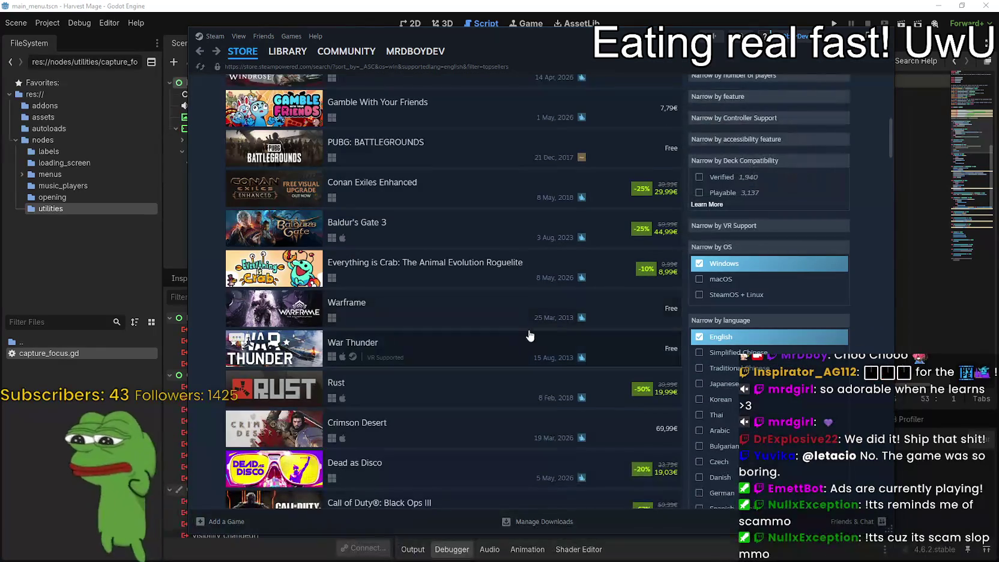
mouse_move(491, 320)
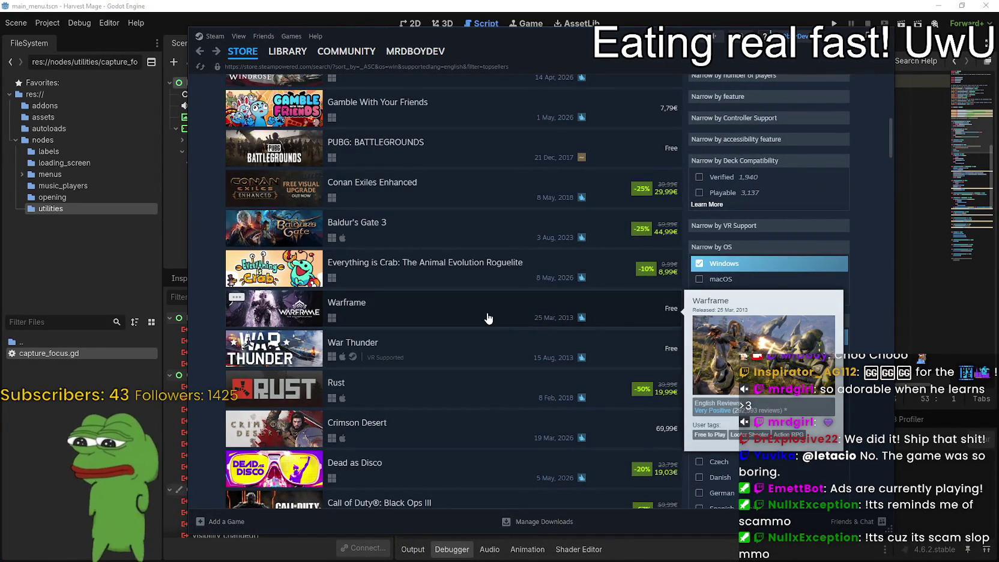
click(461, 265)
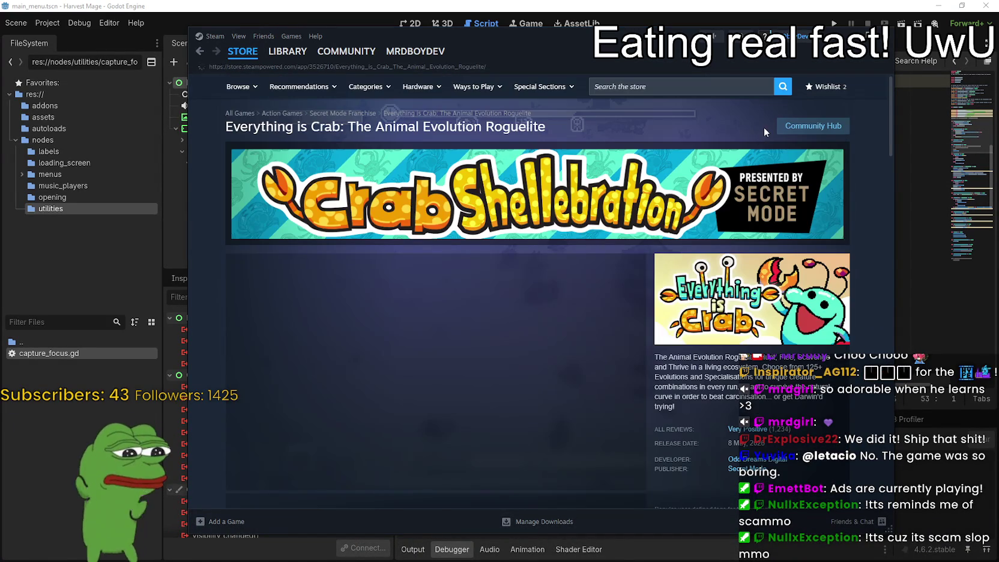
click(793, 127)
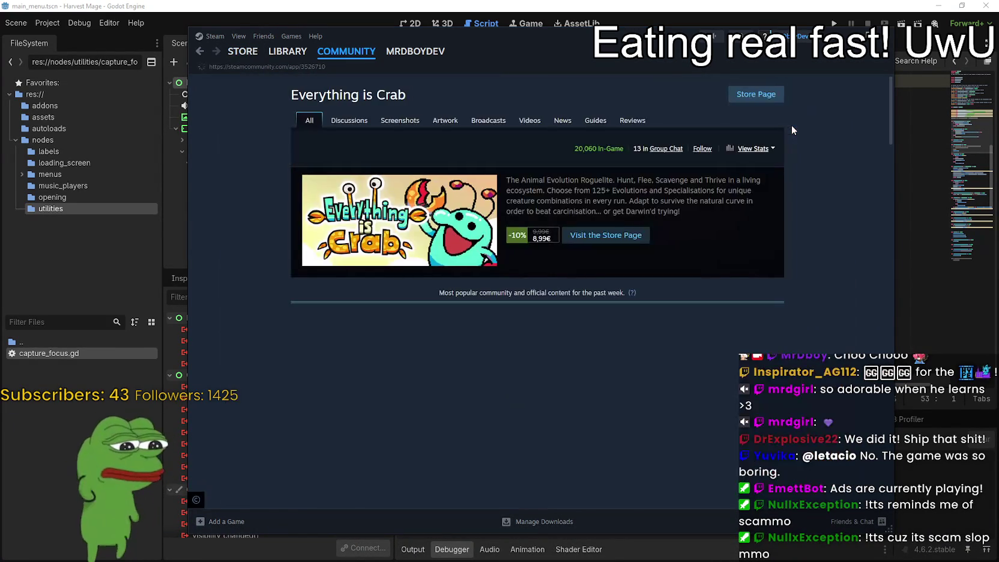
scroll(269, 273, down, 3)
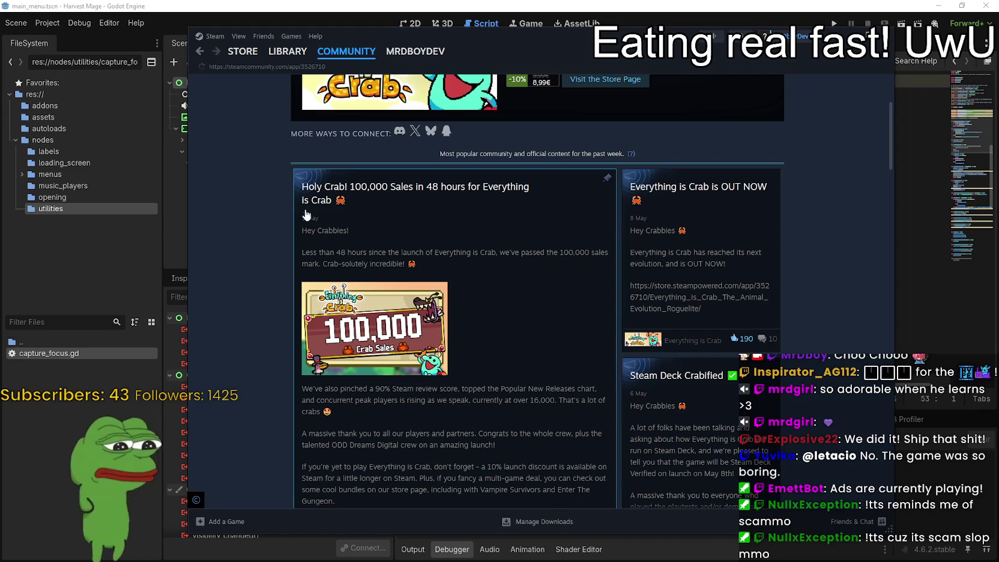
scroll(304, 310, down, 3)
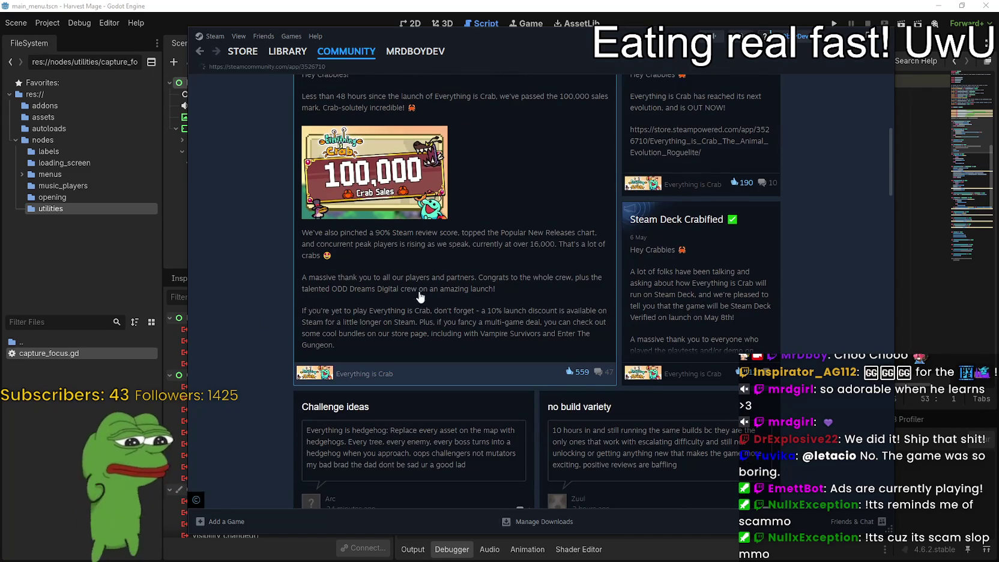
click(420, 297)
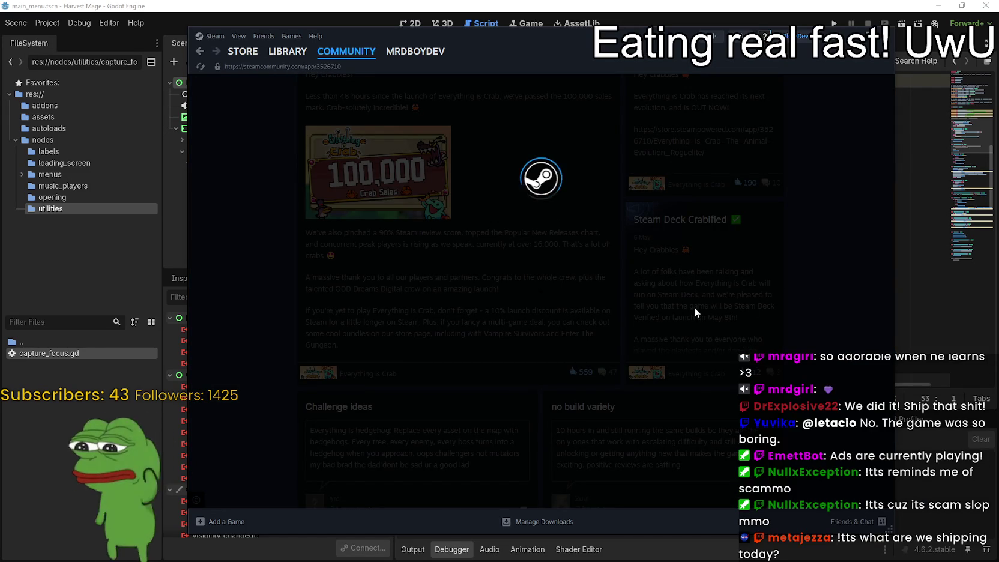
scroll(661, 300, down, 5)
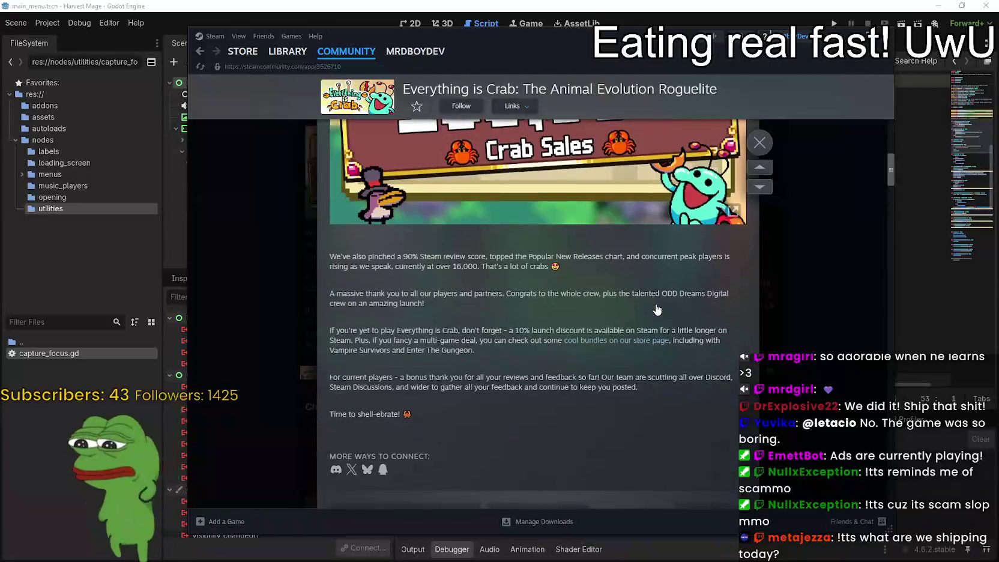
scroll(661, 300, down, 5)
click(849, 284)
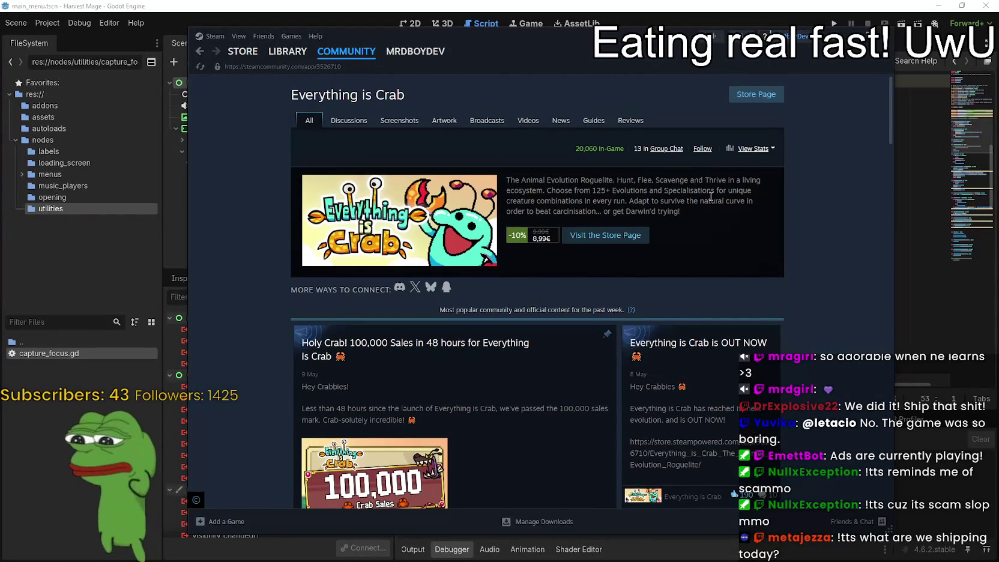
- Back on Everything is Crab's store page, view the desert and challenges gameplay screenshots
click(756, 94)
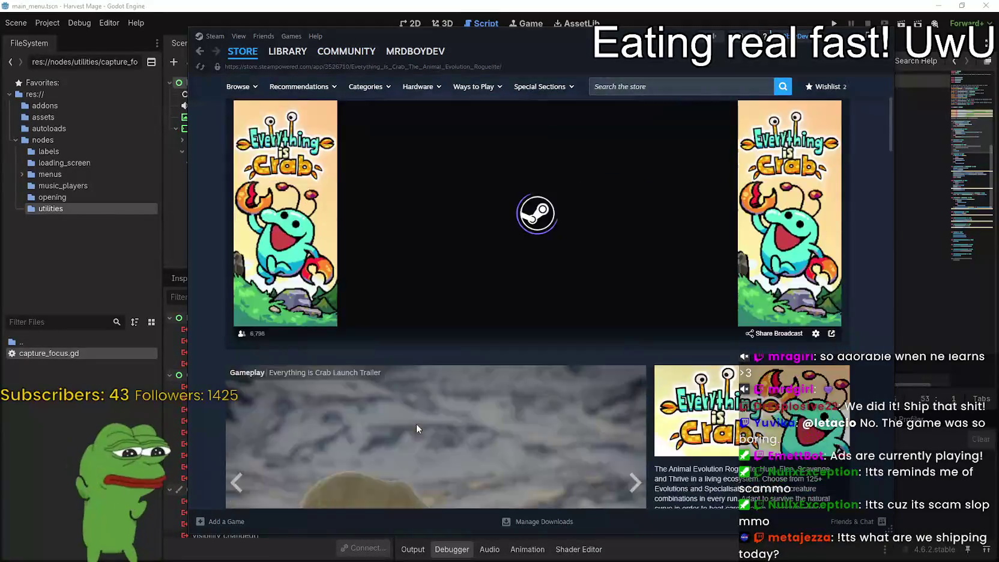
scroll(415, 429, down, 3)
click(380, 433)
click(444, 432)
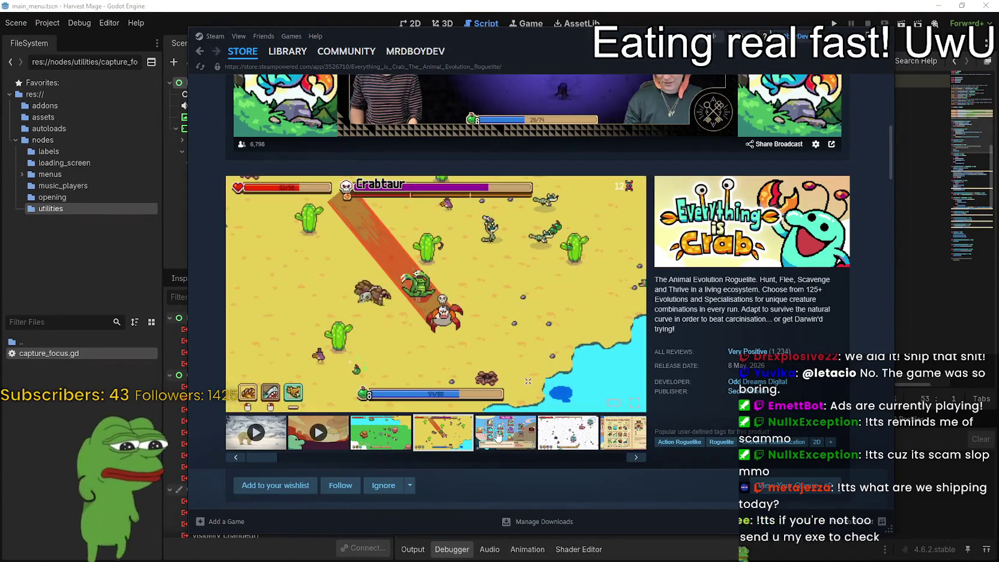
click(497, 436)
scroll(468, 349, up, 6)
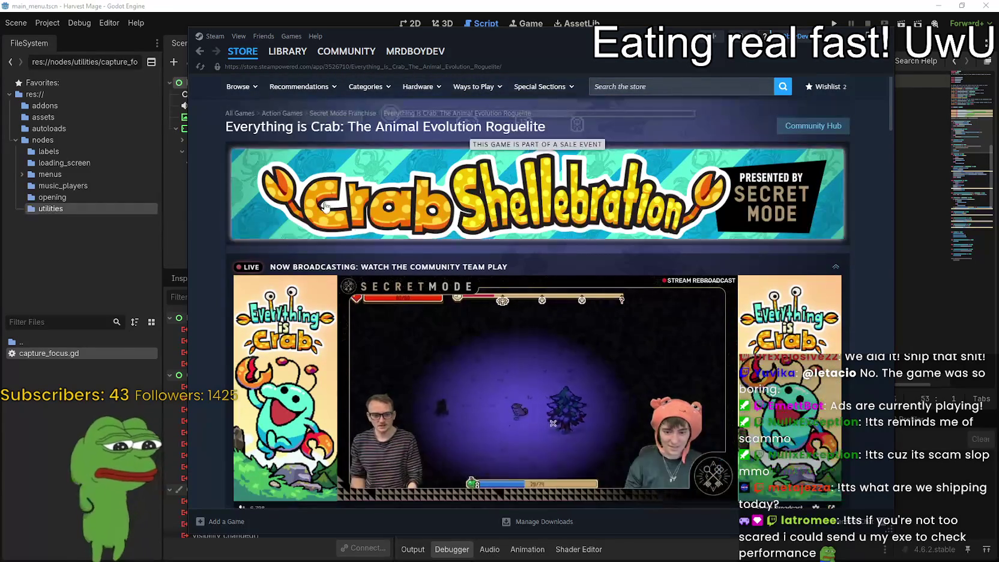
- Return to the Steam store front page, then switch to the browser showing MR FARMBOY
click(243, 51)
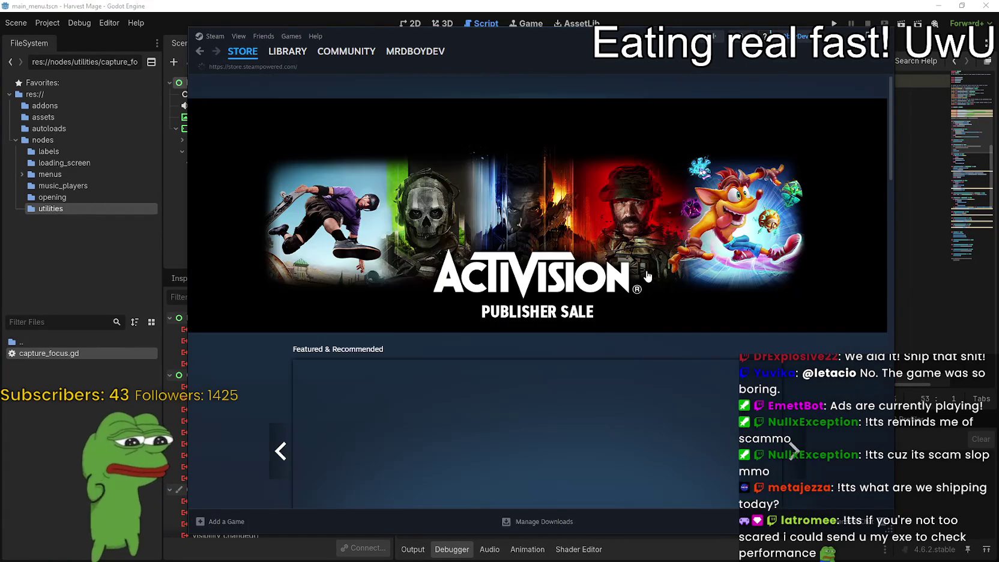
scroll(648, 274, down, 5)
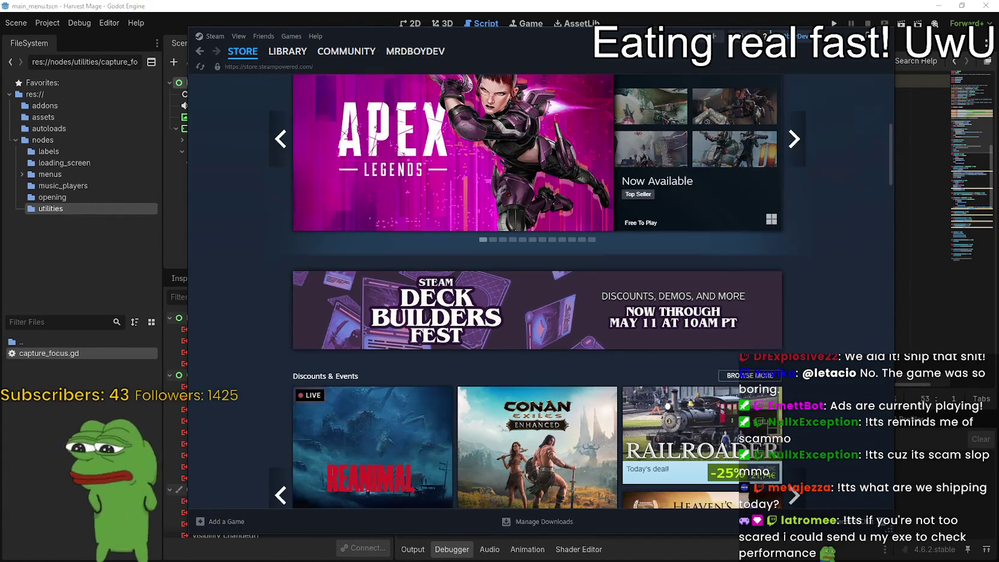
key(alt+Tab)
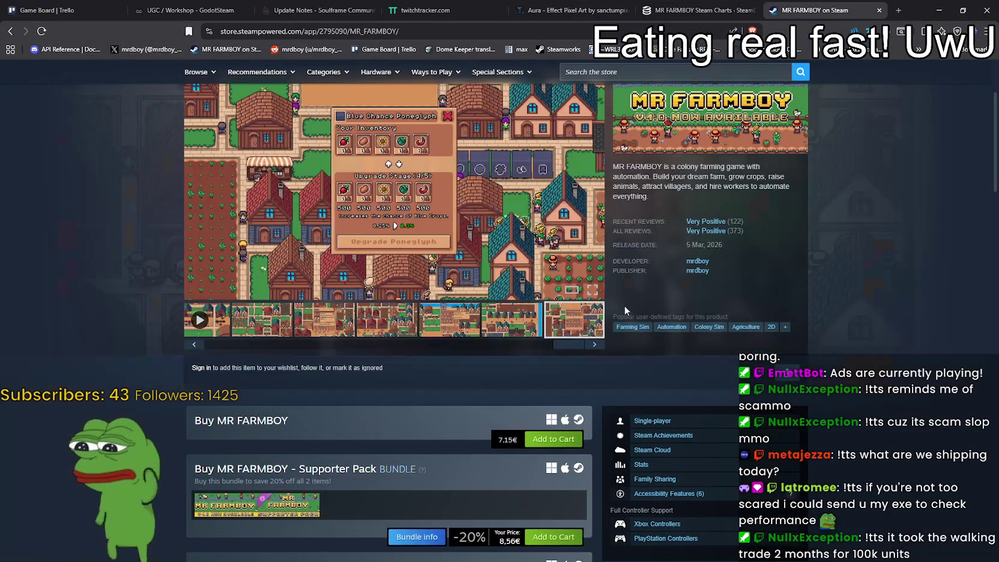
- Reload the MR FARMBOY SteamDB charts page, then close that browser window
scroll(755, 286, down, 2)
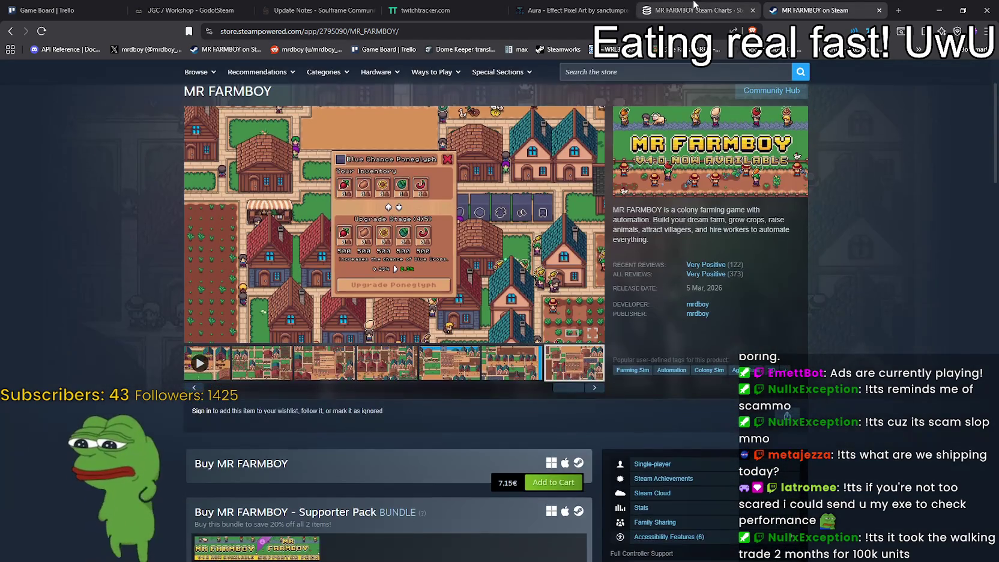
click(696, 11)
click(966, 13)
right_click(489, 31)
click(561, 110)
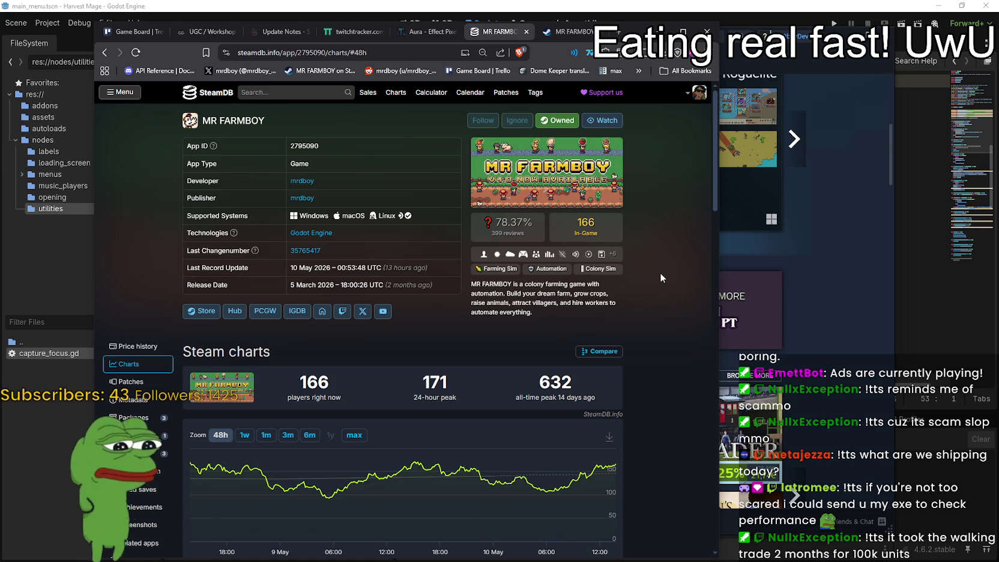
click(708, 31)
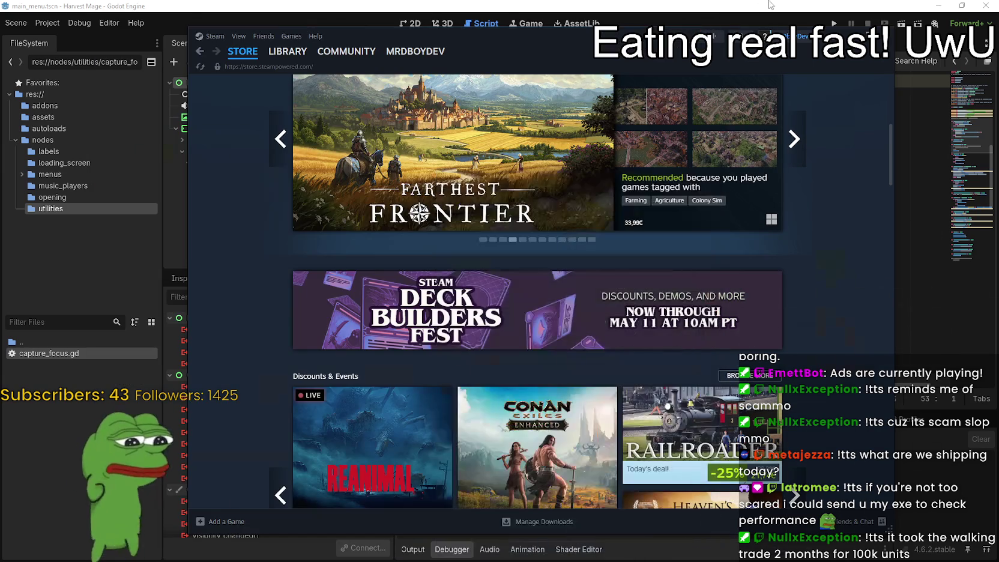
- Close the Steam window, run the Harvest Mage project, then stop the test run
click(773, 7)
click(835, 22)
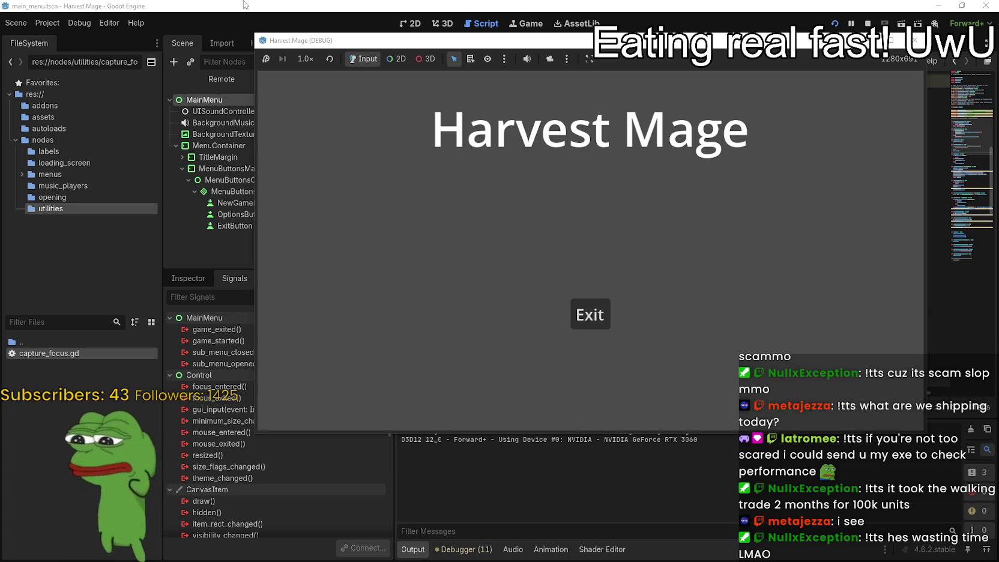
click(606, 319)
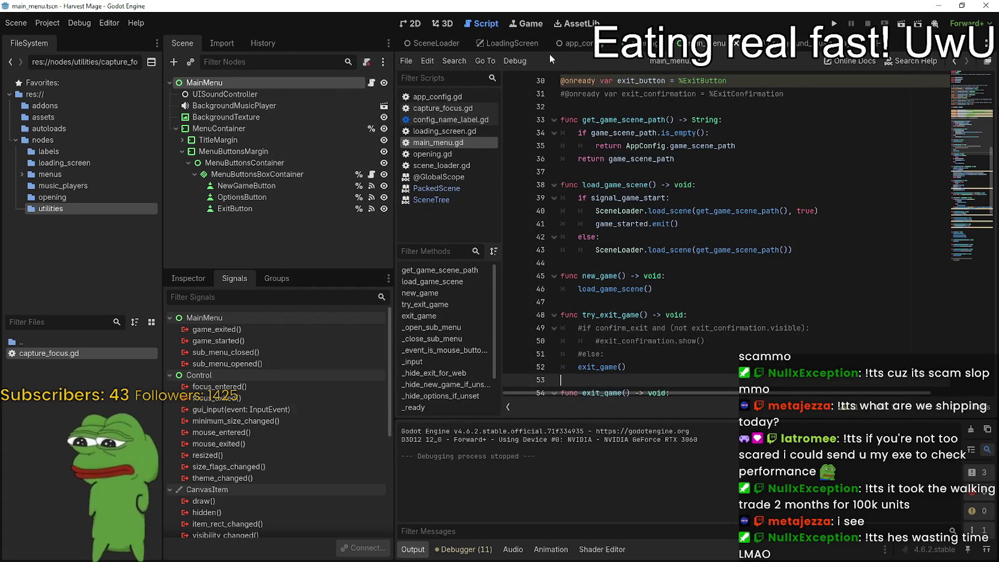
- Relaunch with F5 and expand the Remote tree from MainMenu down to MenuButtonsBoxContainer
key(F5)
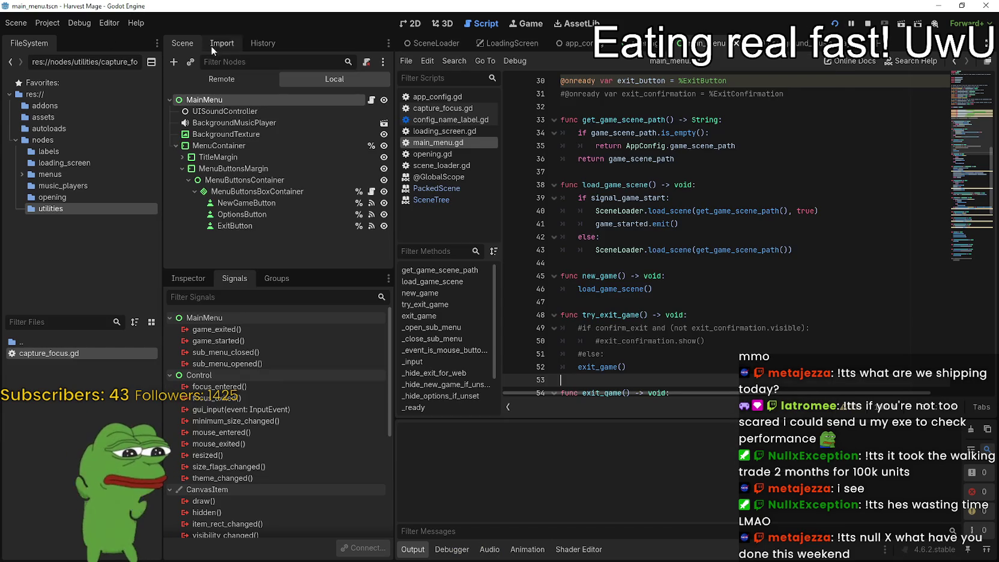
click(215, 82)
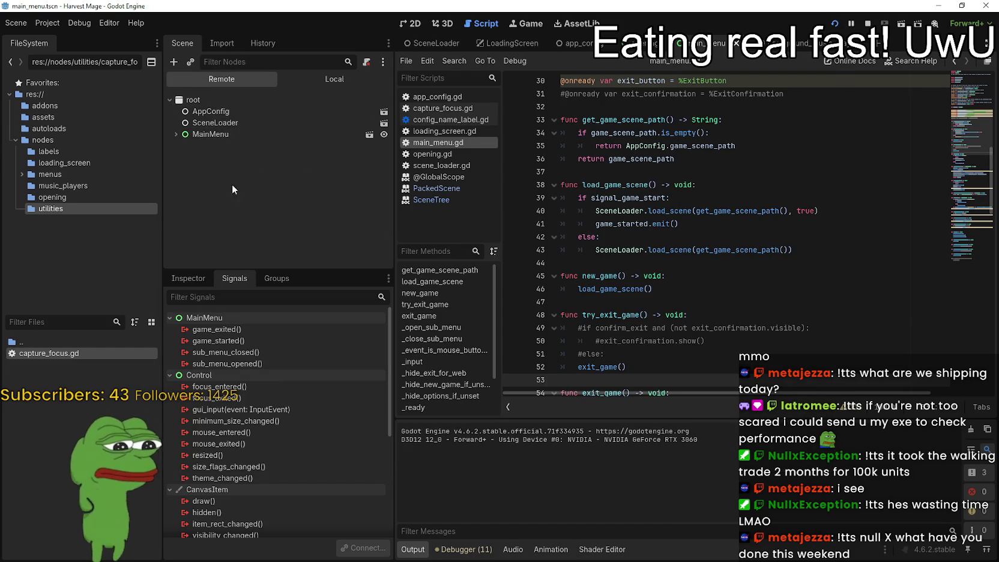
click(175, 133)
click(182, 181)
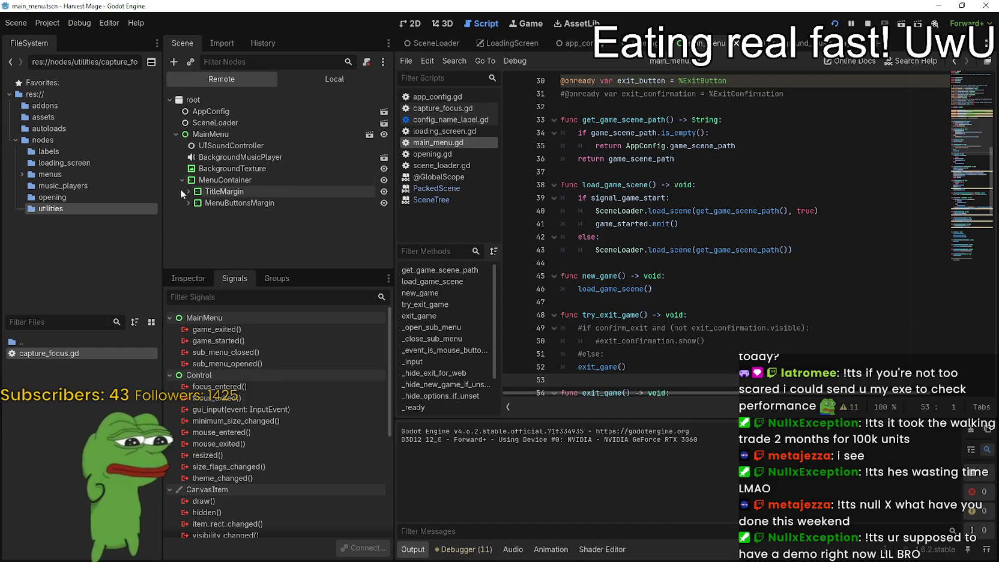
click(188, 203)
click(194, 214)
click(201, 226)
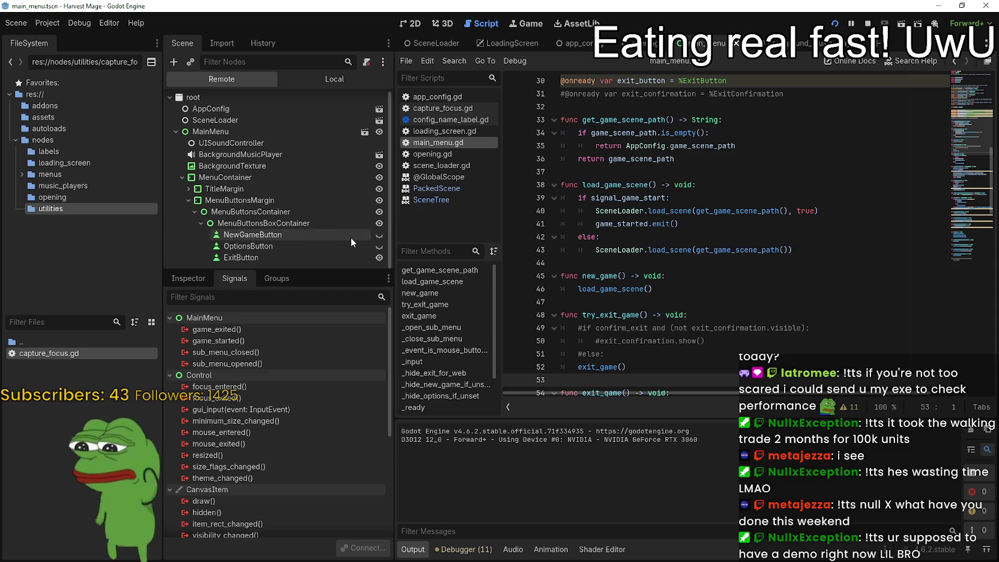
click(684, 185)
scroll(788, 197, up, 5)
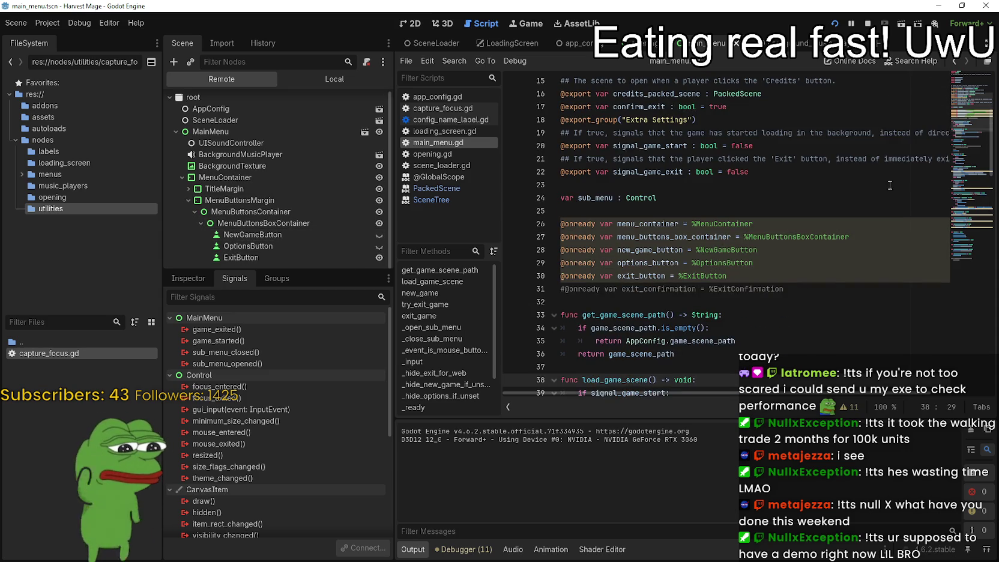
- Search new_game_button to line 97, inside _hide_new_game_if_unset, and find its call in _ready
double_click(650, 251)
key(ctrl+f)
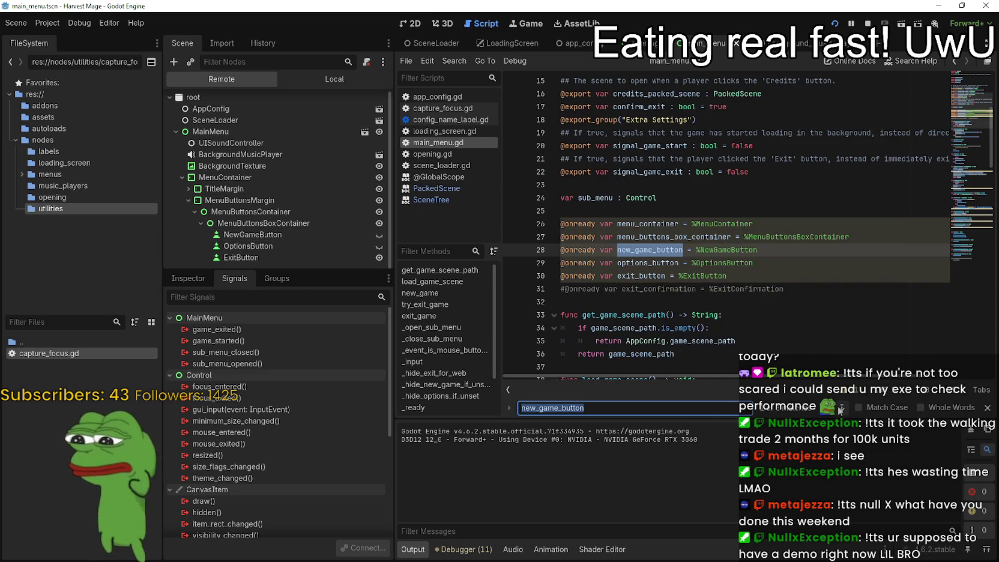
click(840, 408)
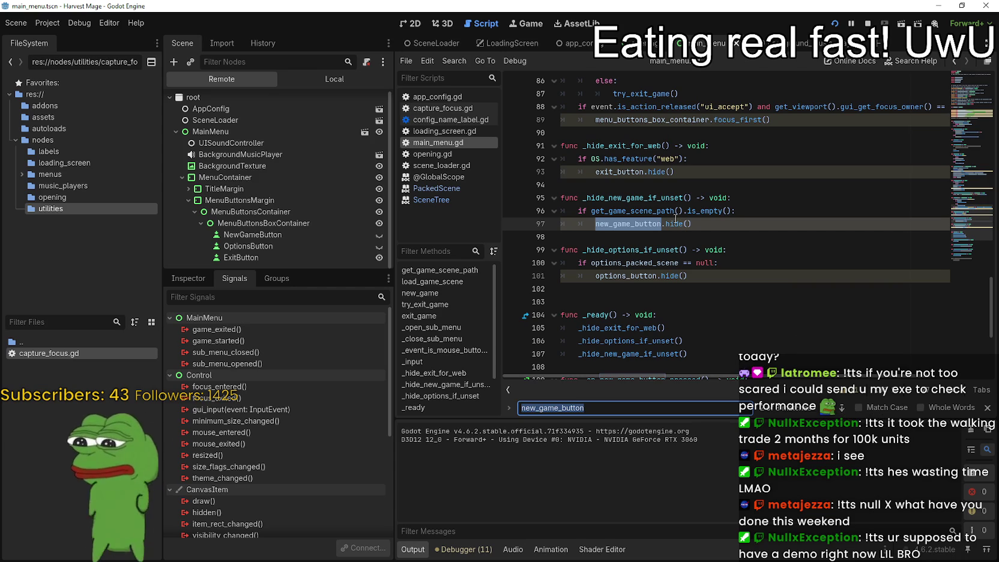
mouse_move(664, 210)
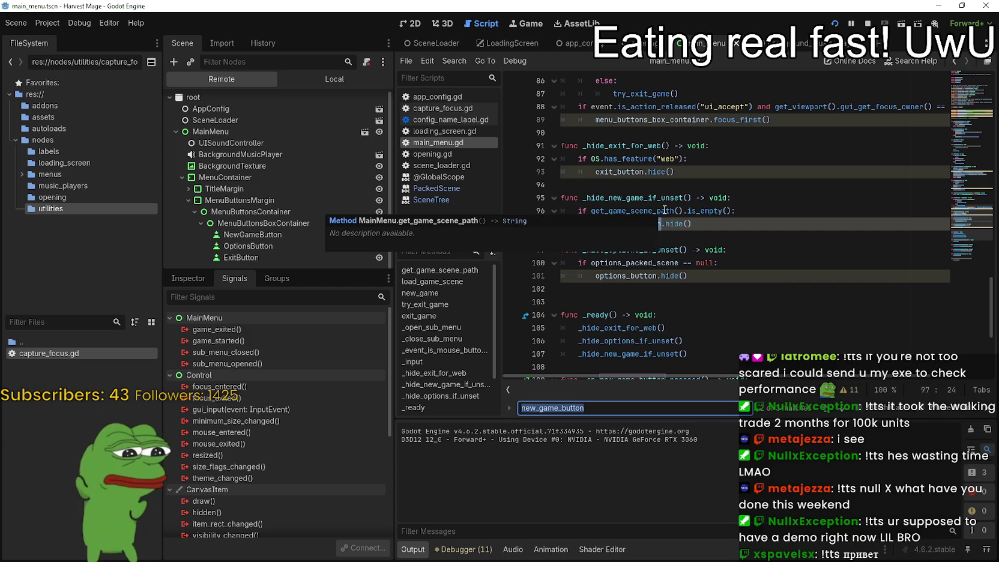
double_click(658, 198)
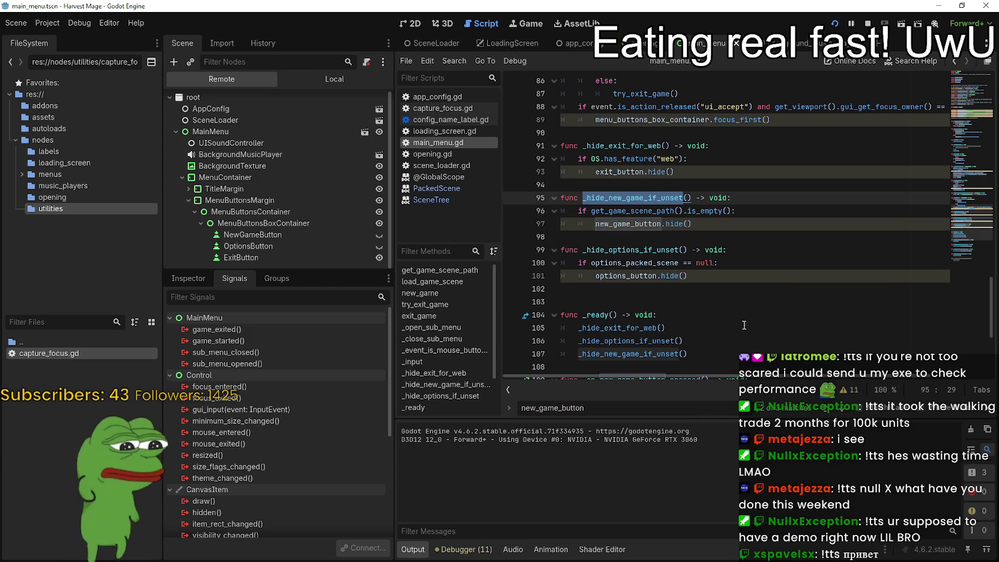
scroll(744, 351, down, 2)
double_click(648, 275)
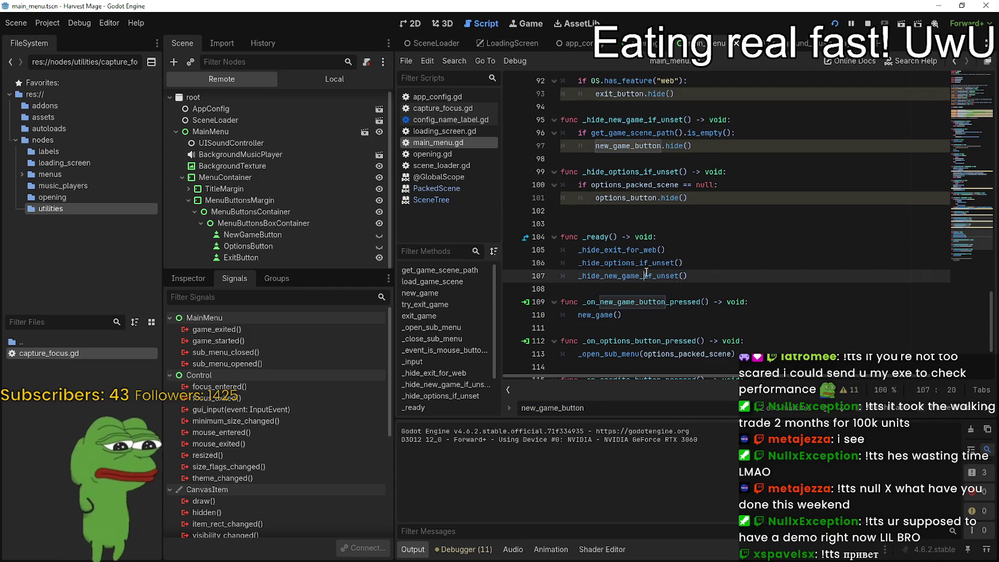
mouse_move(664, 277)
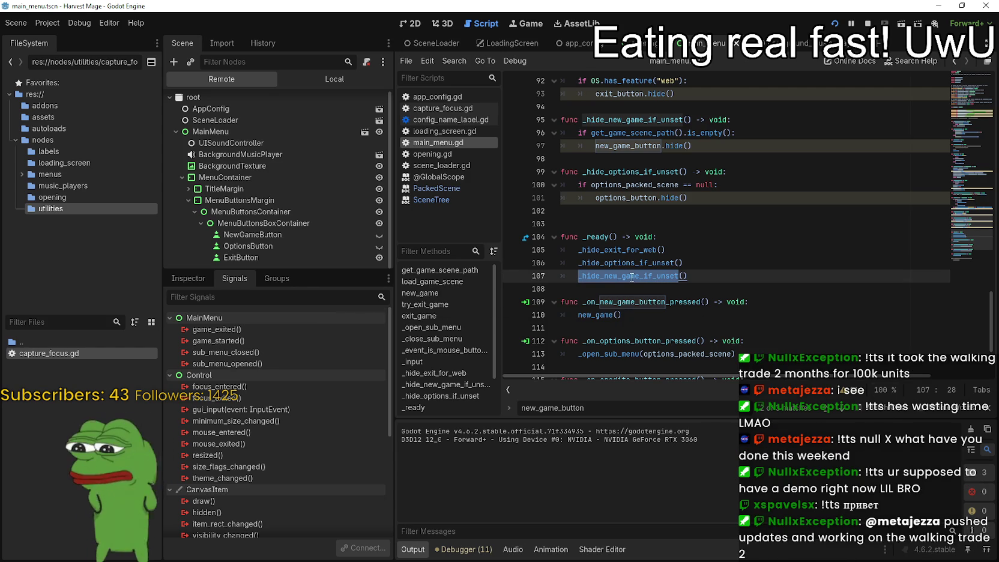
scroll(655, 171, up, 2)
- Use Lookup Symbol on get_game_scene_path at line 96 to jump to its definition
click(595, 224)
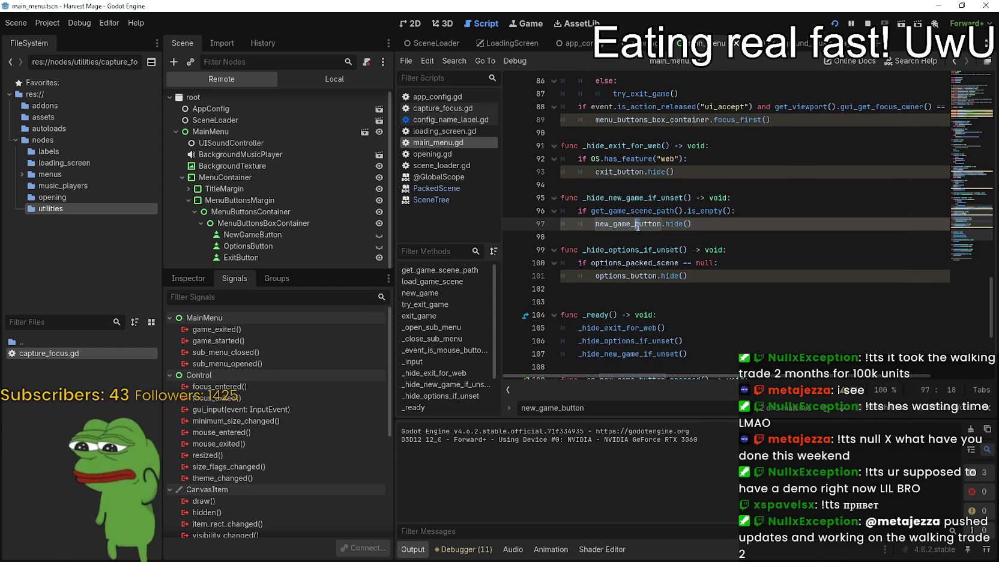
double_click(661, 211)
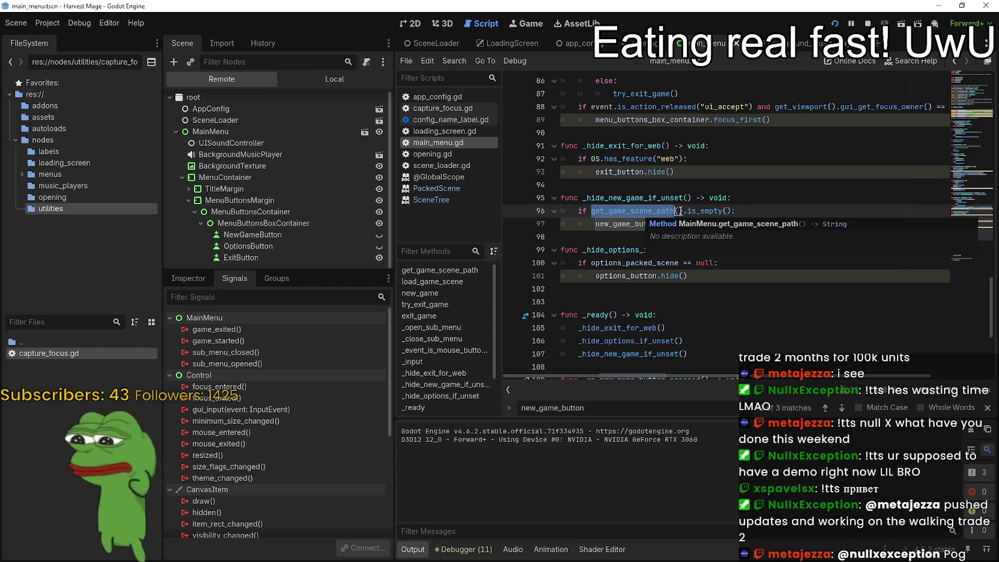
right_click(661, 214)
click(714, 445)
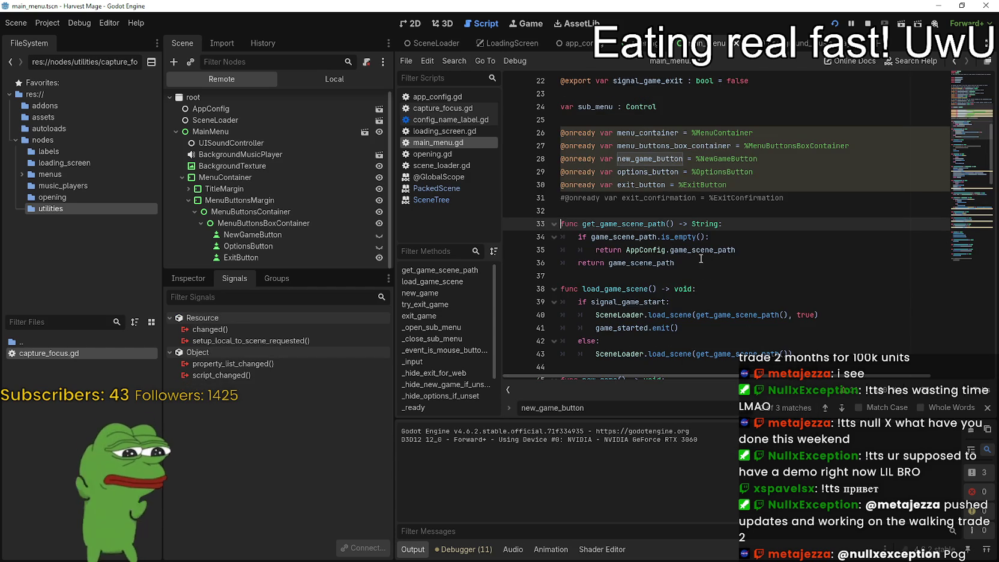
- Read get_game_scene_path's fallback to game_scene_path on lines 33–36, then run Harvest Mage again
mouse_move(700, 254)
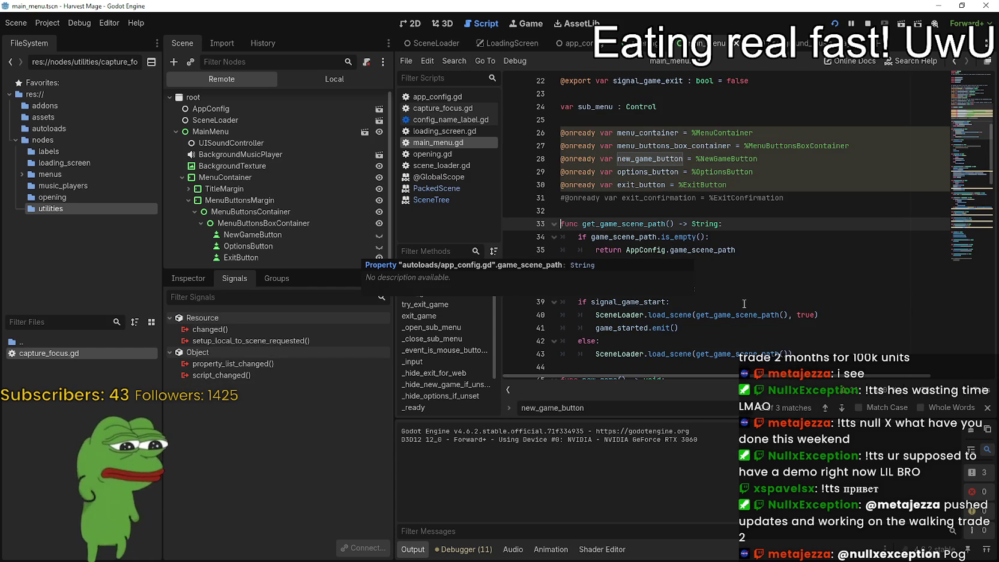
mouse_move(651, 266)
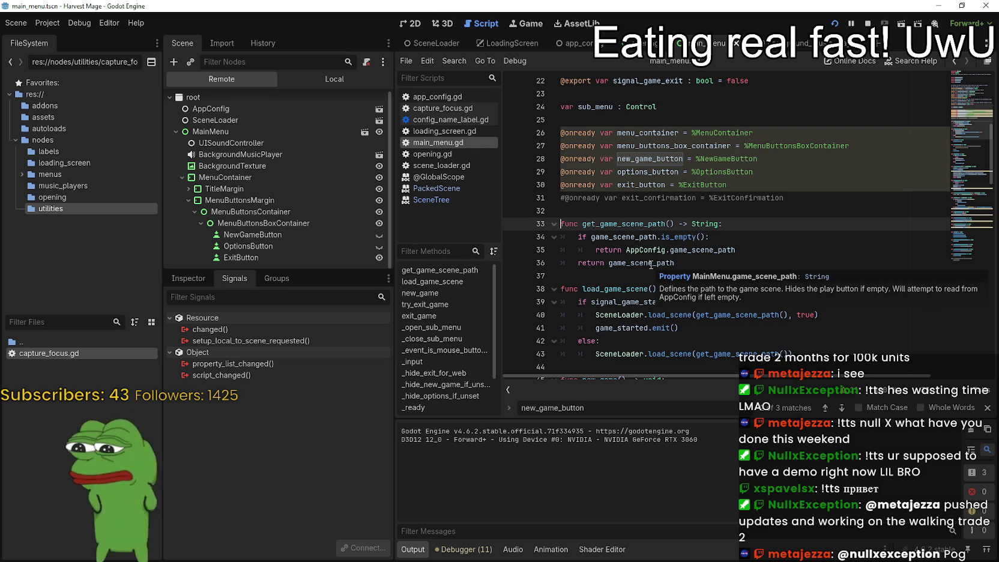
double_click(650, 265)
double_click(634, 224)
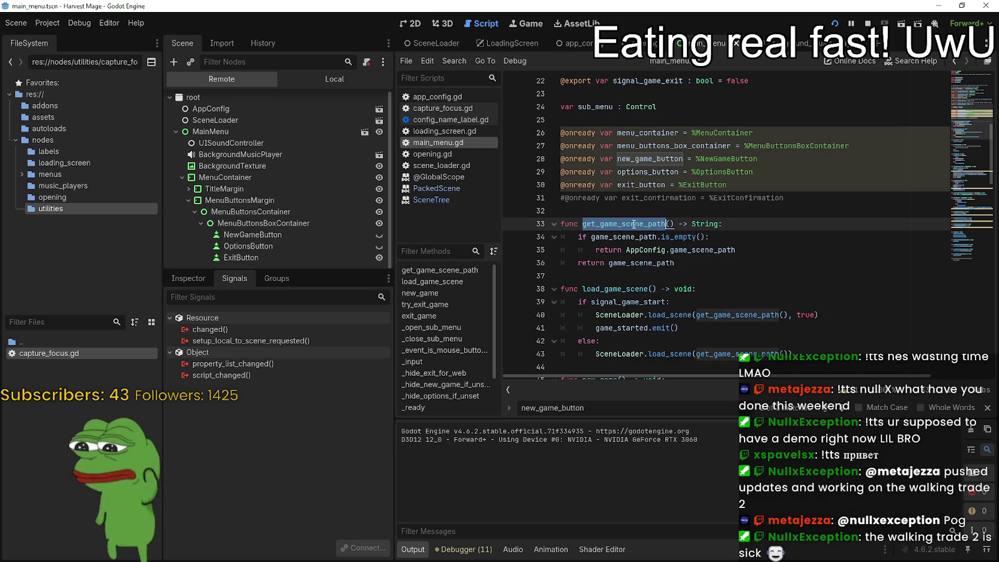
scroll(734, 272, down, 1)
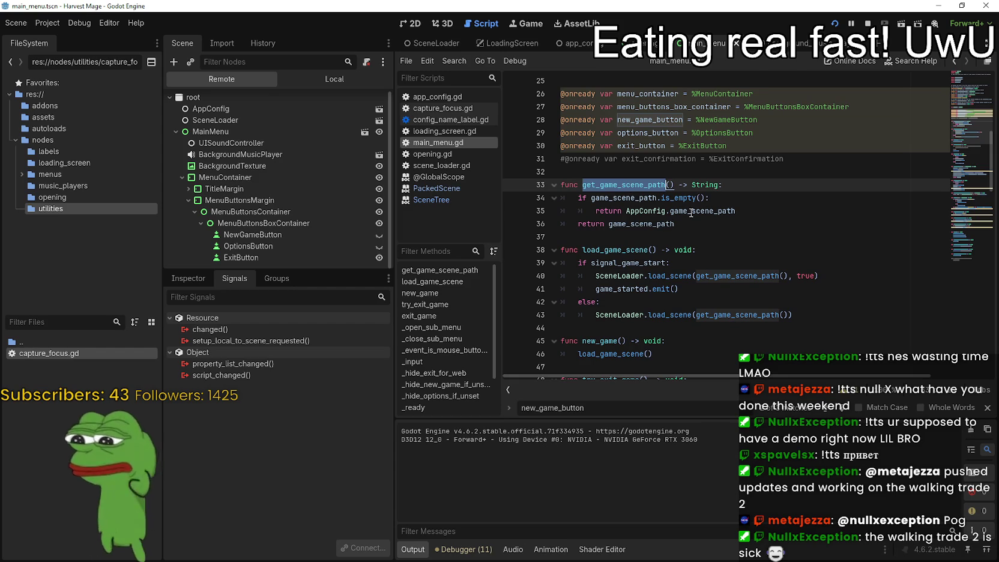
double_click(634, 223)
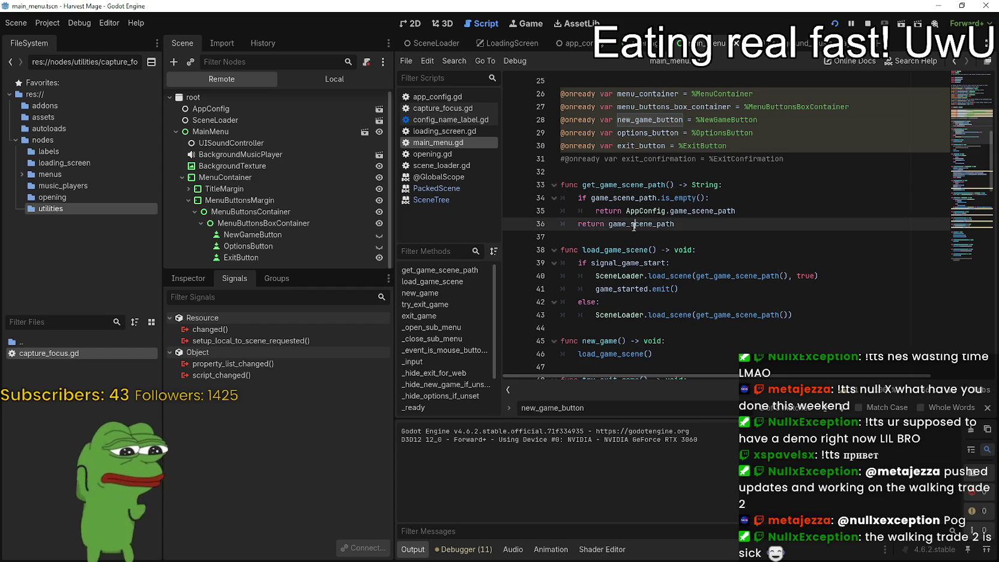
double_click(719, 211)
click(733, 234)
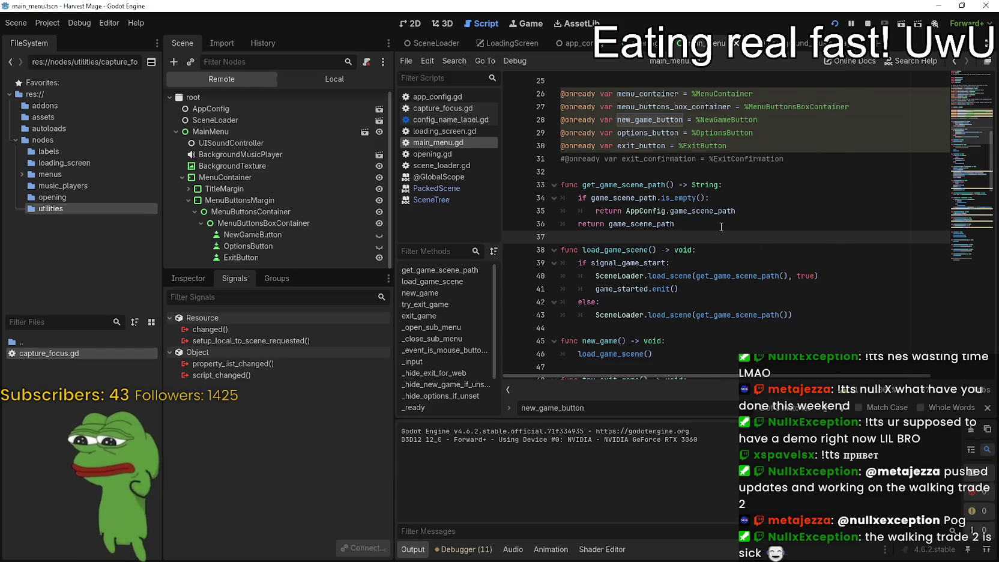
double_click(715, 210)
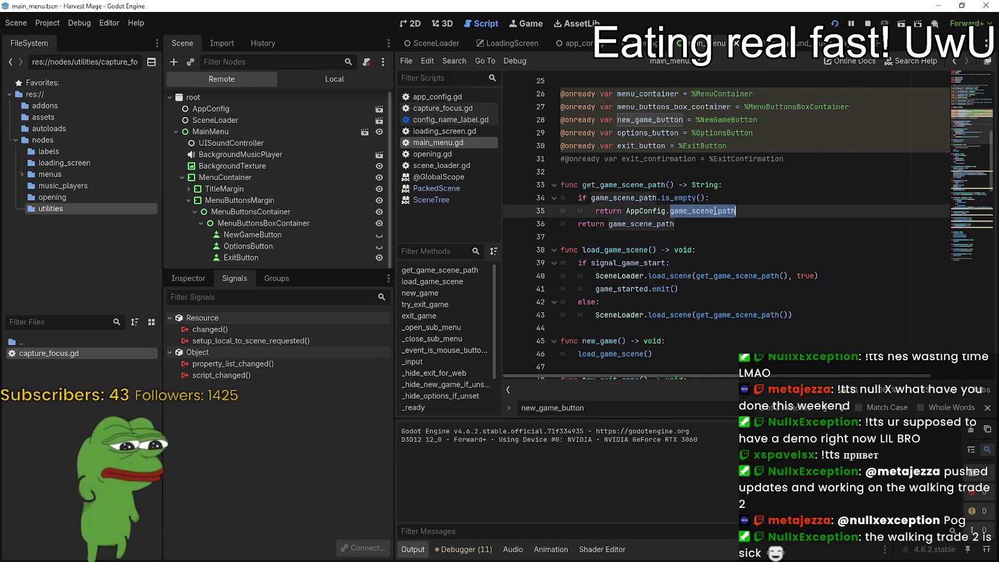
click(747, 218)
click(868, 22)
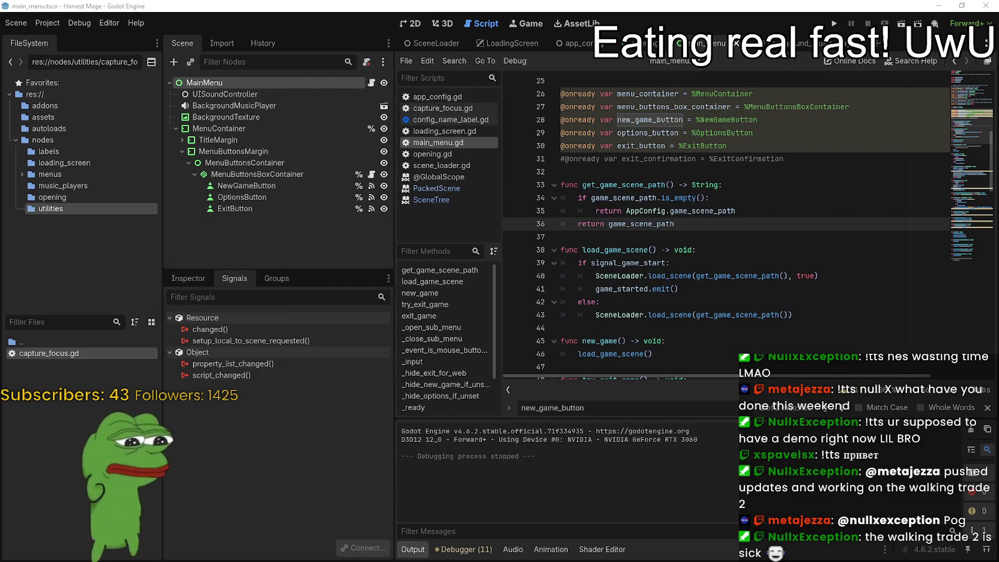
click(834, 23)
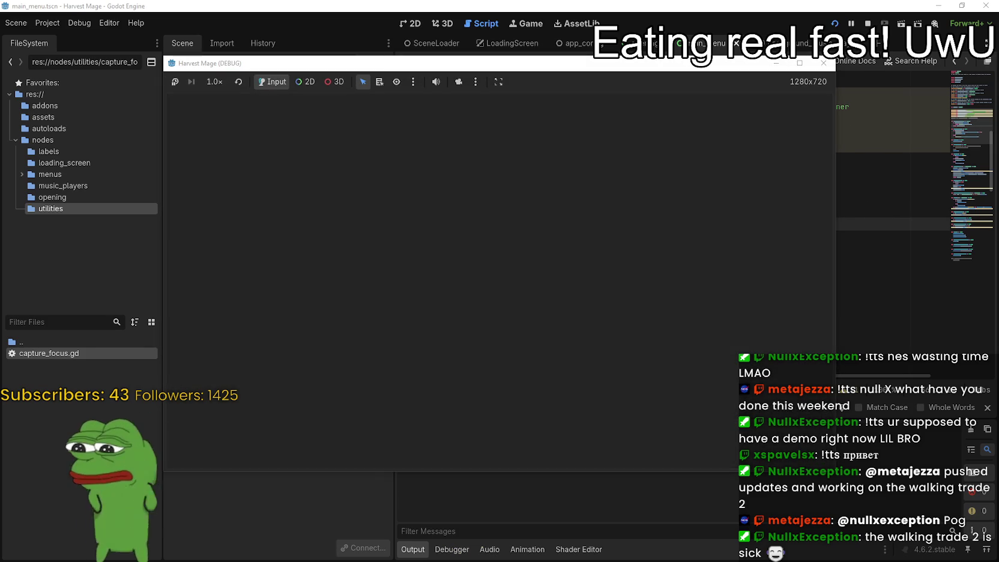
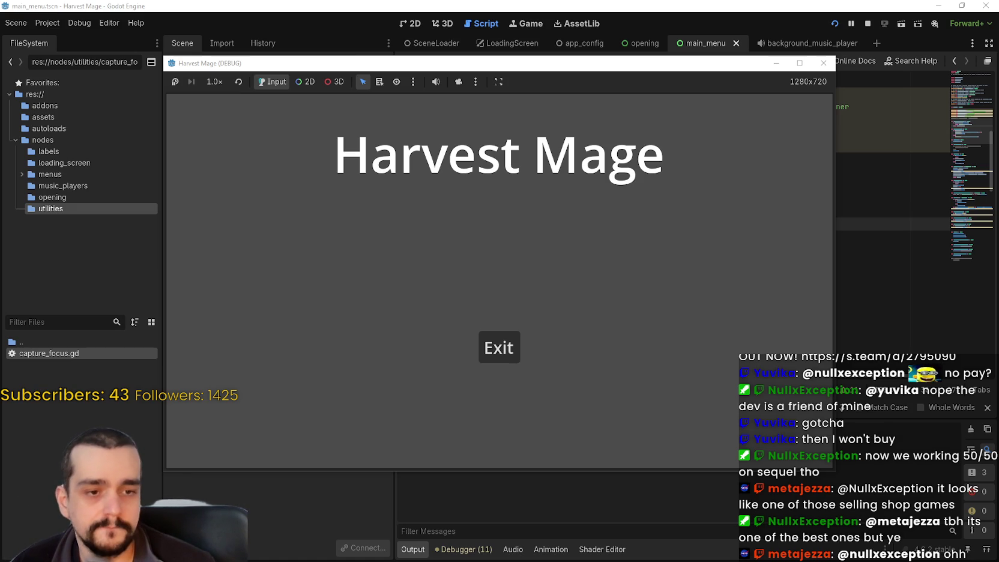
- Minimize the SteamDB page for MR FARMBOY and show the Steam client's library
key(alt+Tab)
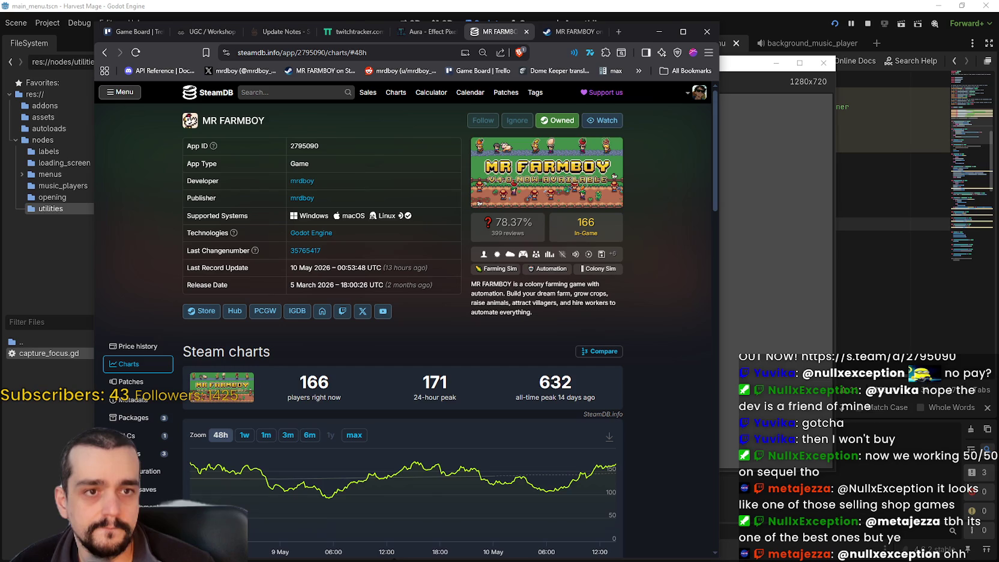
click(659, 32)
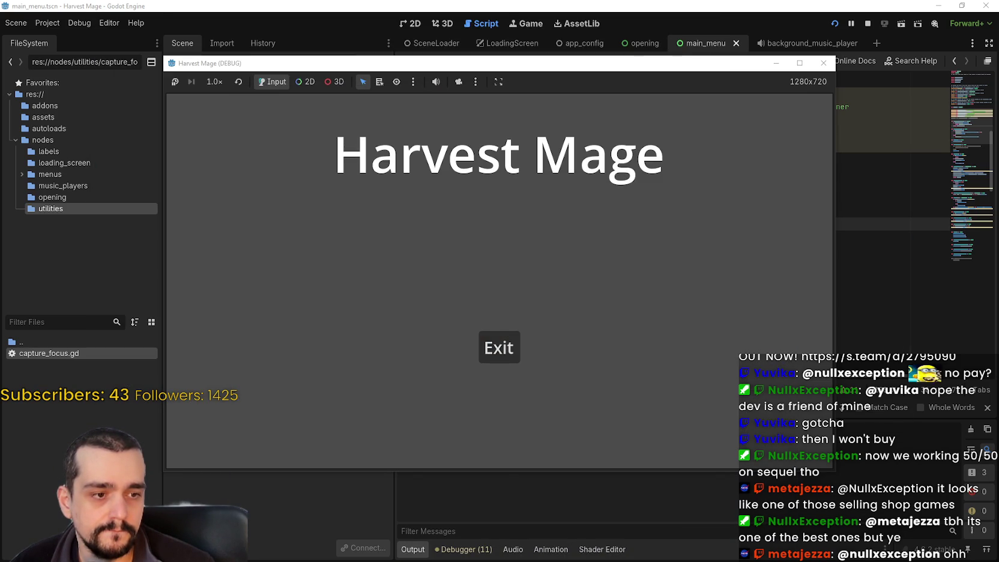
key(alt+Tab)
click(287, 51)
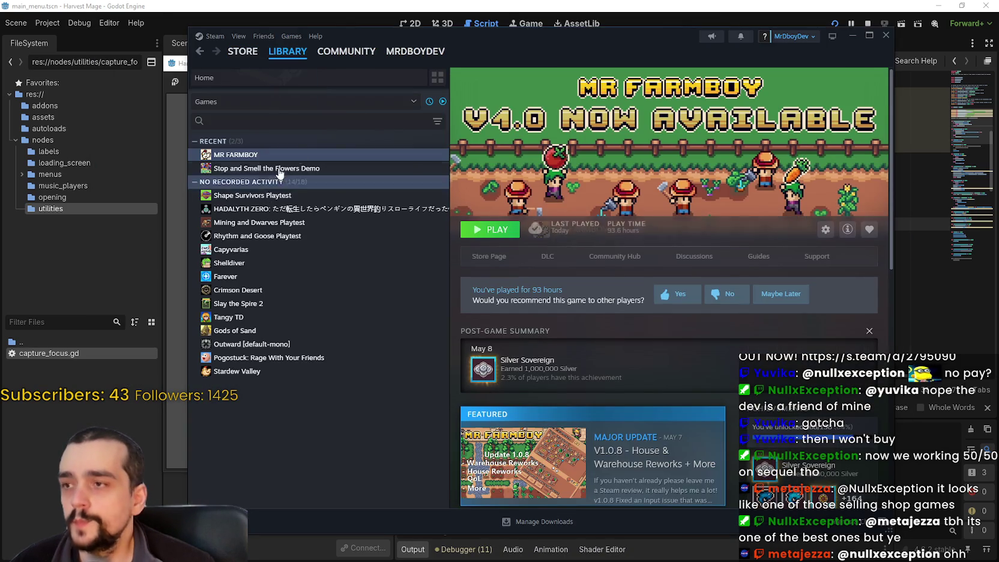
- Launch MR FARMBOY, exit it from its main menu, minimize Steam, then quit Harvest Mage
click(490, 229)
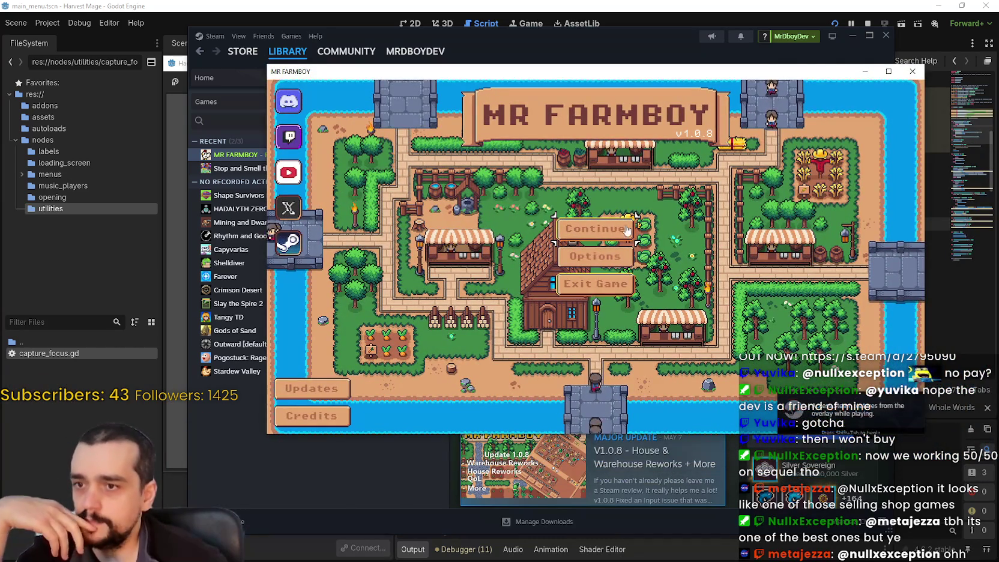
click(588, 286)
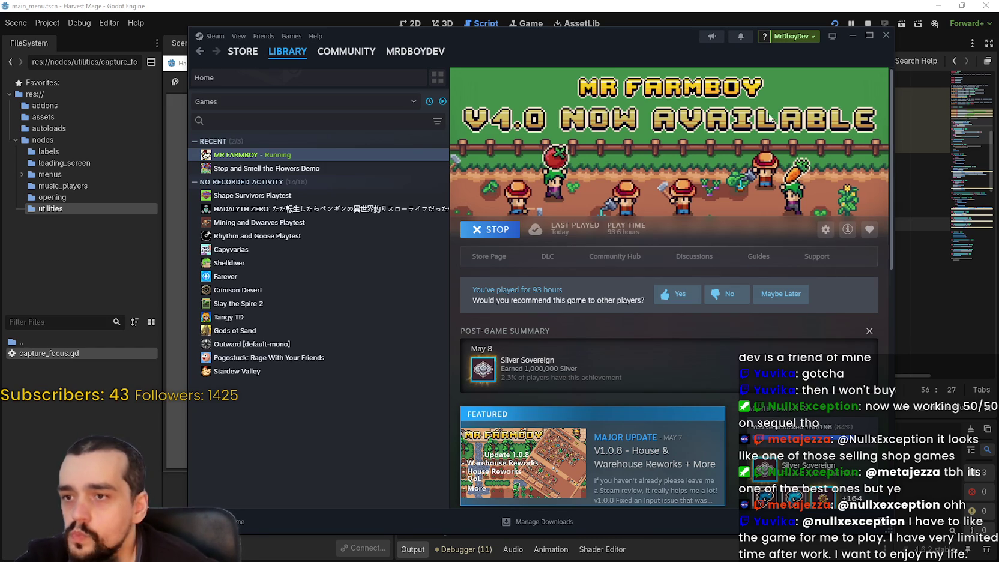
click(854, 39)
click(507, 348)
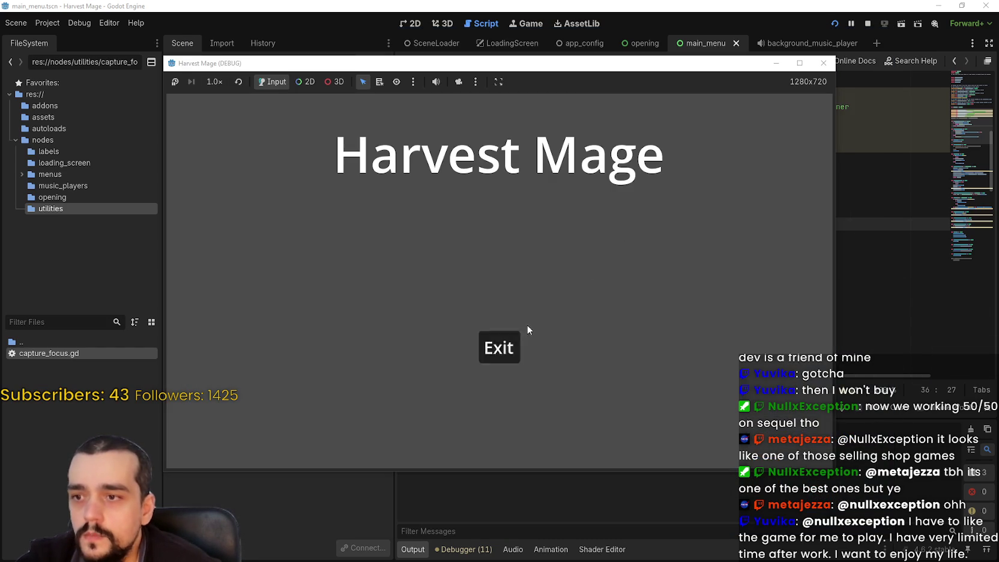
- Review lines 30–36 of main_menu.gd, then list the 11 warnings and jump to the first
click(702, 202)
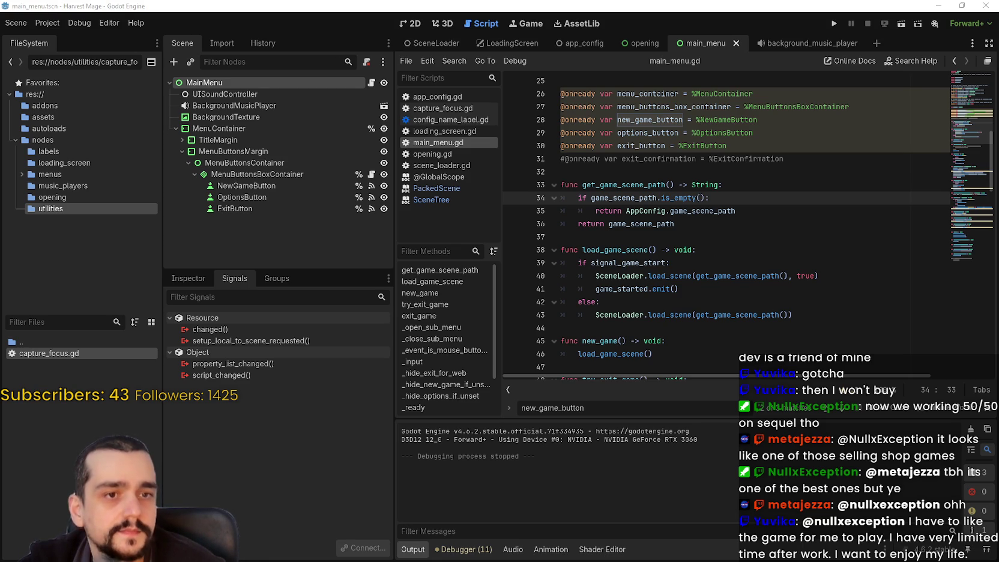
click(823, 229)
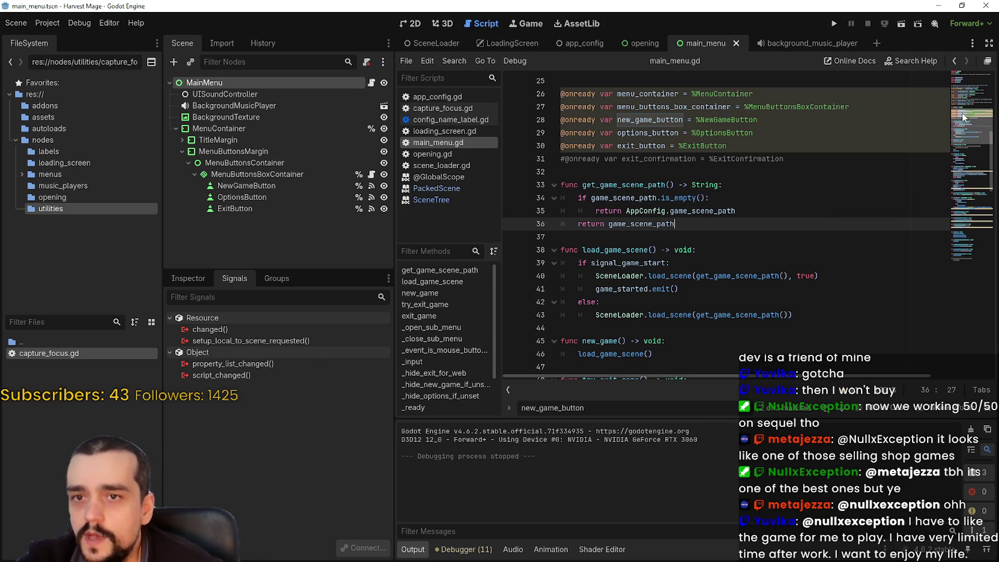
click(790, 146)
scroll(637, 135, up, 1)
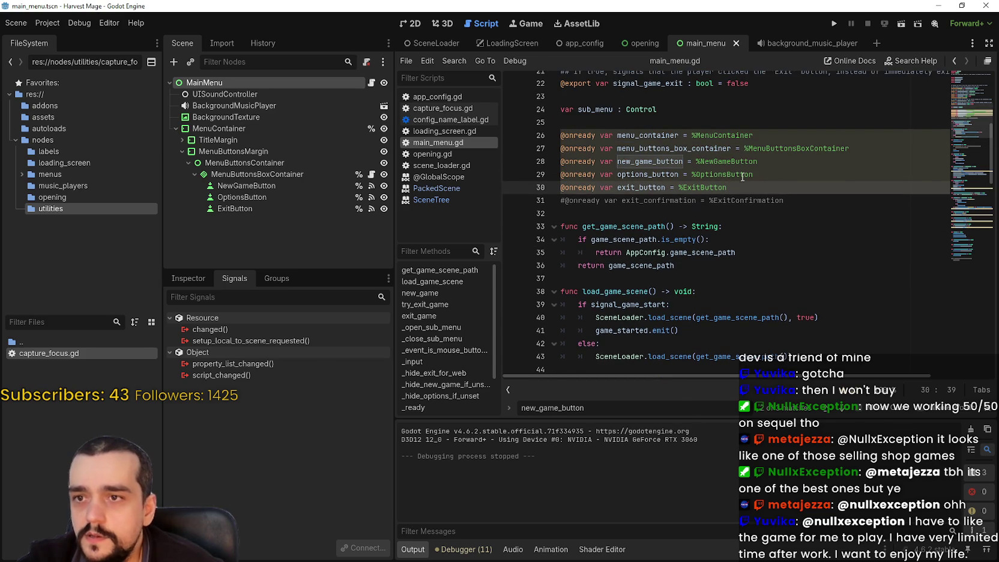
click(464, 549)
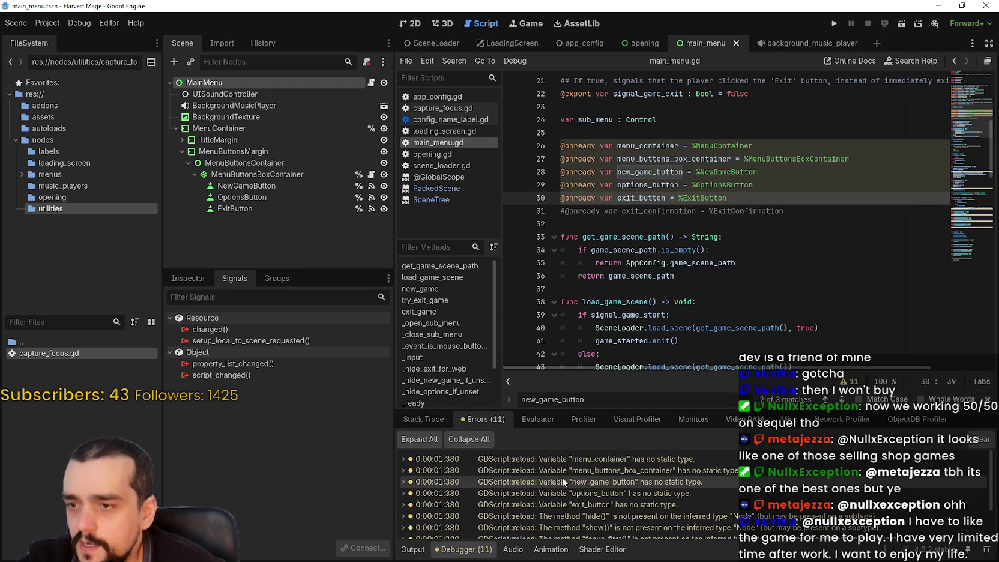
click(571, 460)
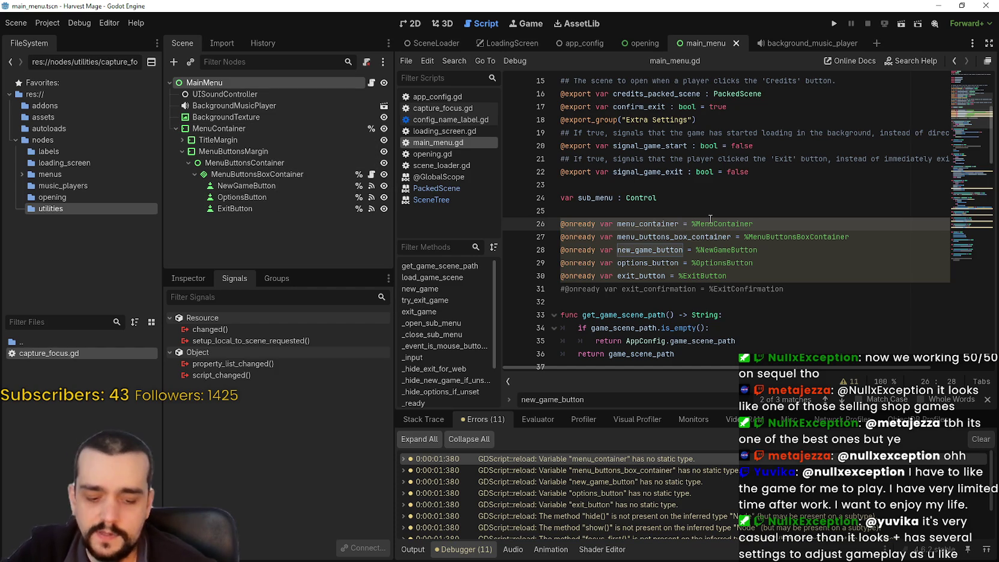
- Add ': MarginContainer' on line 26 and ': BoxContainer' to menu_buttons_box_container on line 27
text(: MarginContainer)
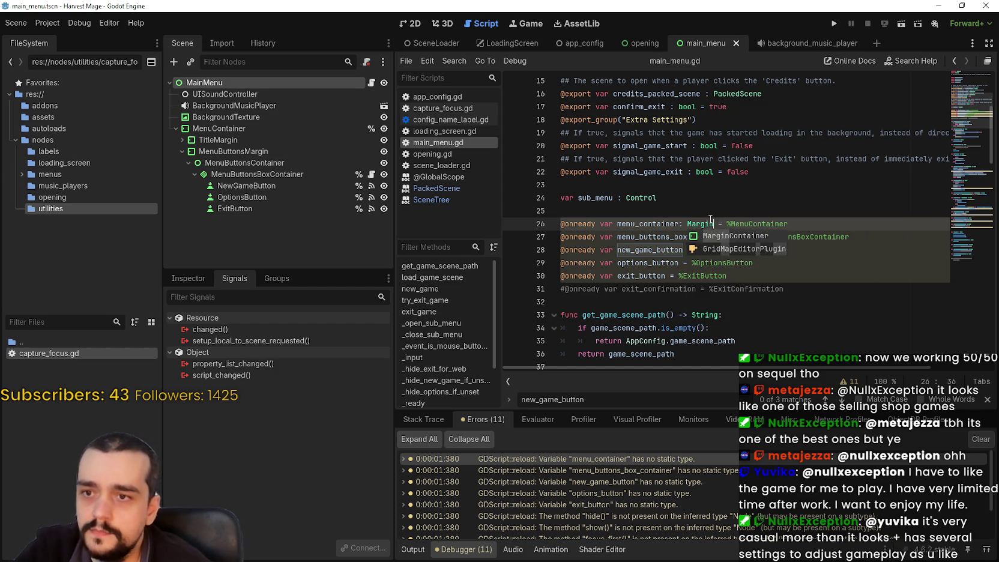
click(732, 236)
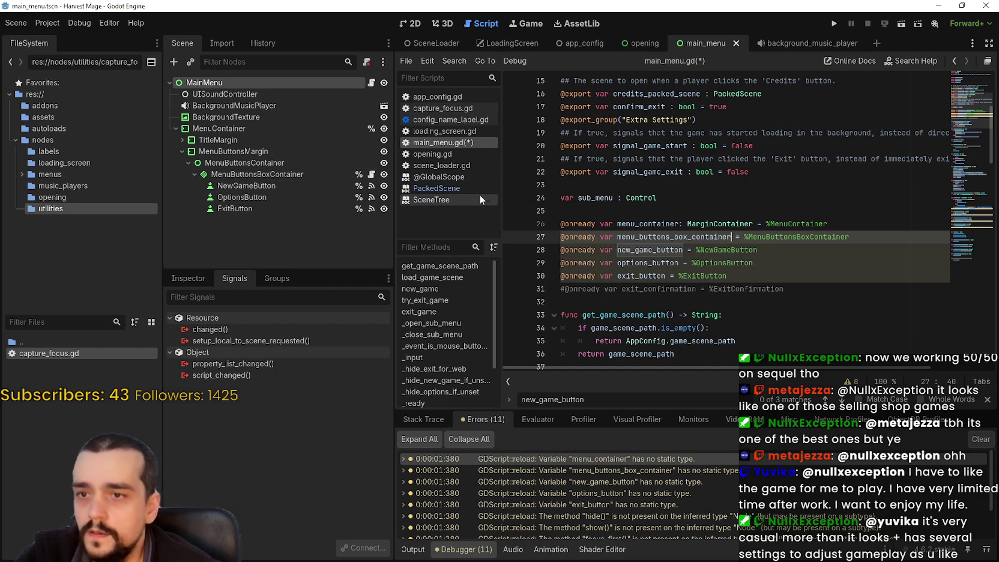
text(: B)
text(oxContainer)
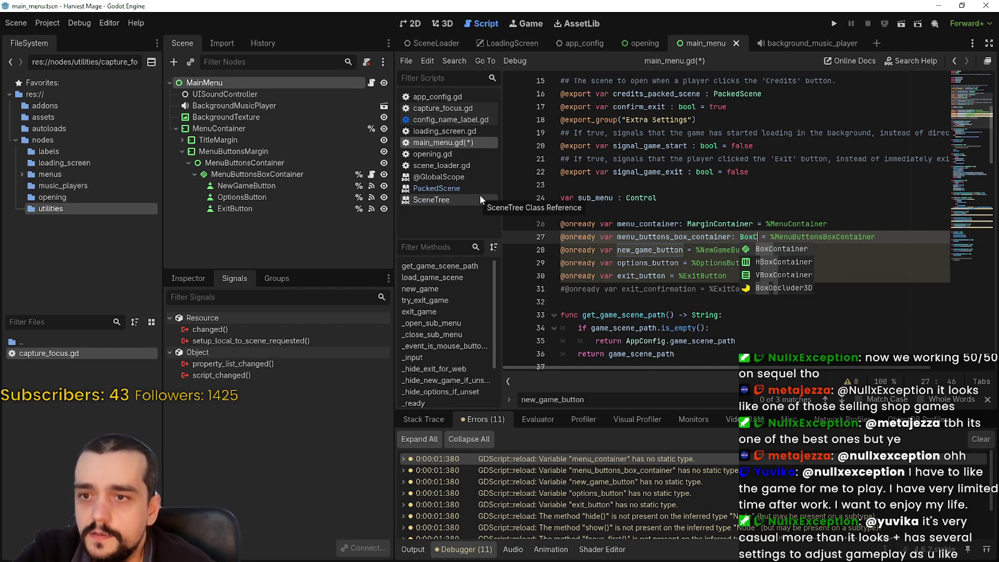
- Type new_game_button, options_button and exit_button as Button on lines 28–30
click(687, 250)
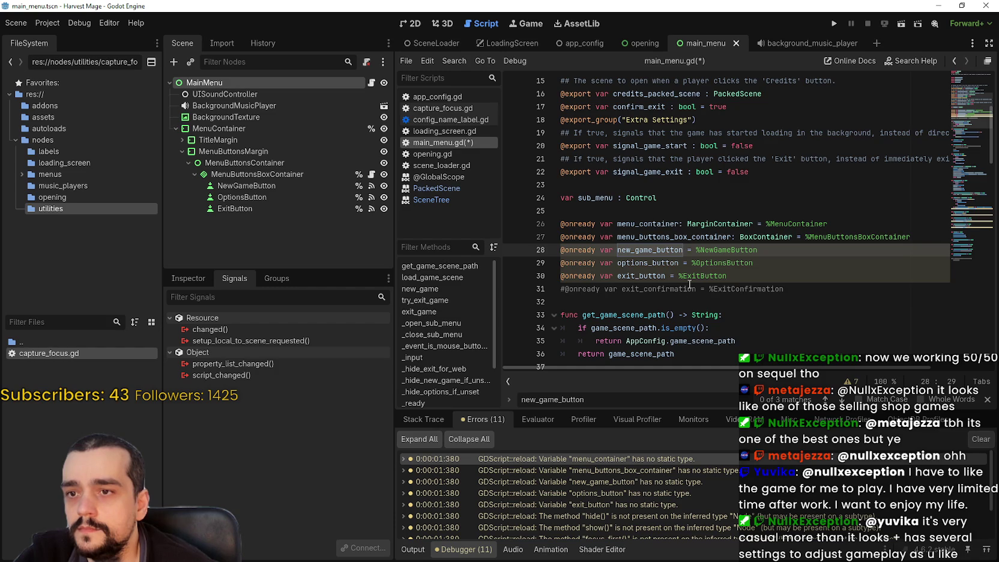
text(: Button)
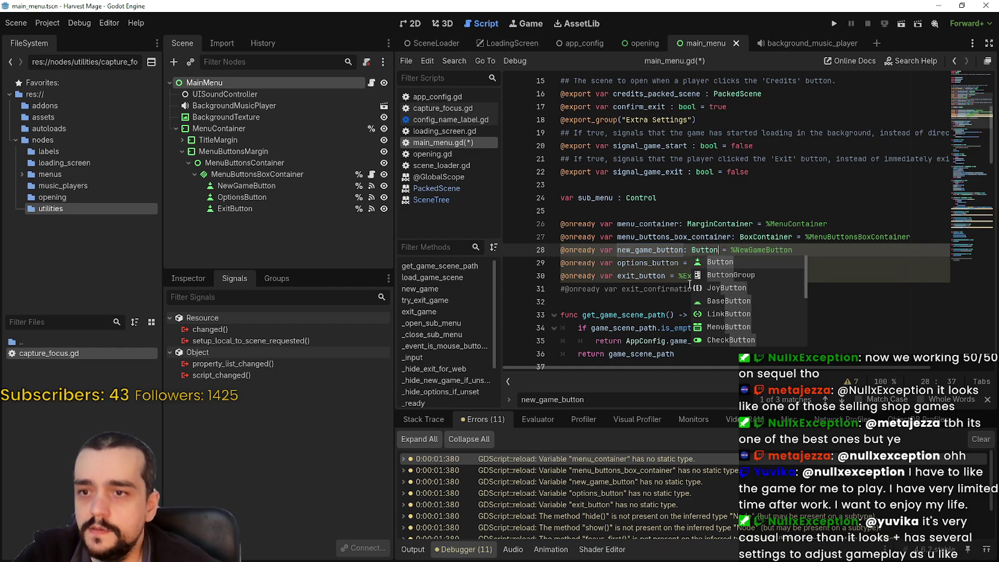
key(Escape)
click(683, 264)
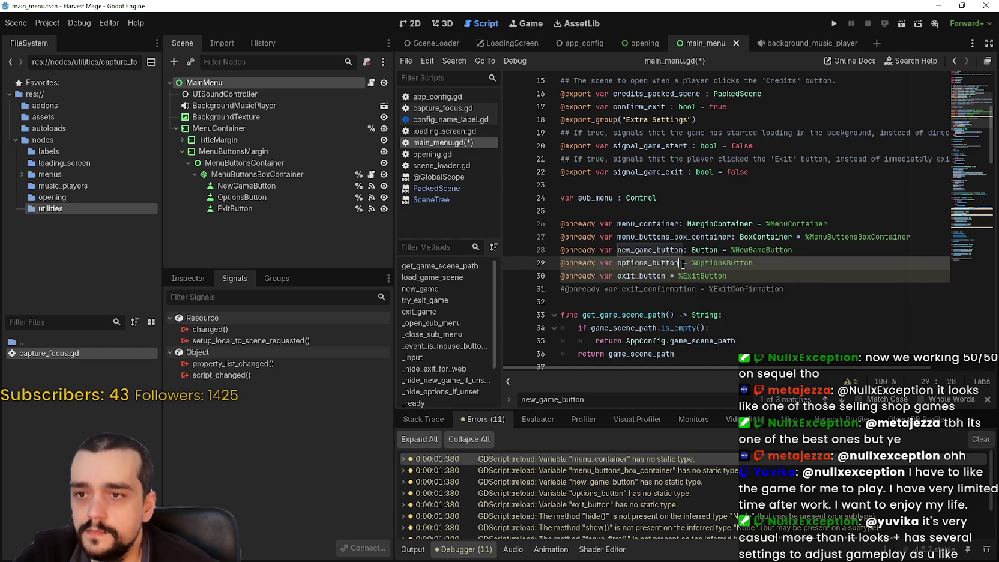
text(: B)
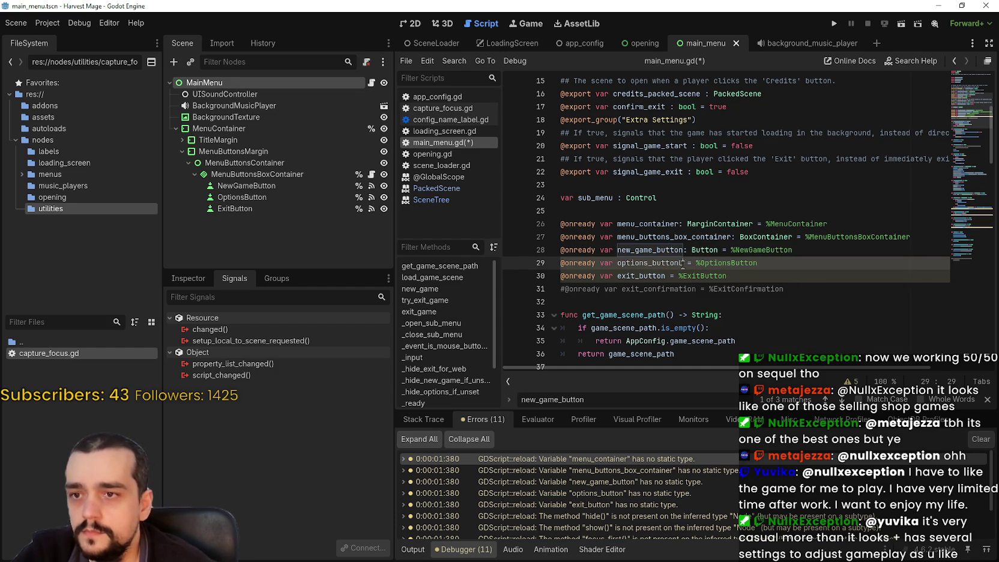
text(utton)
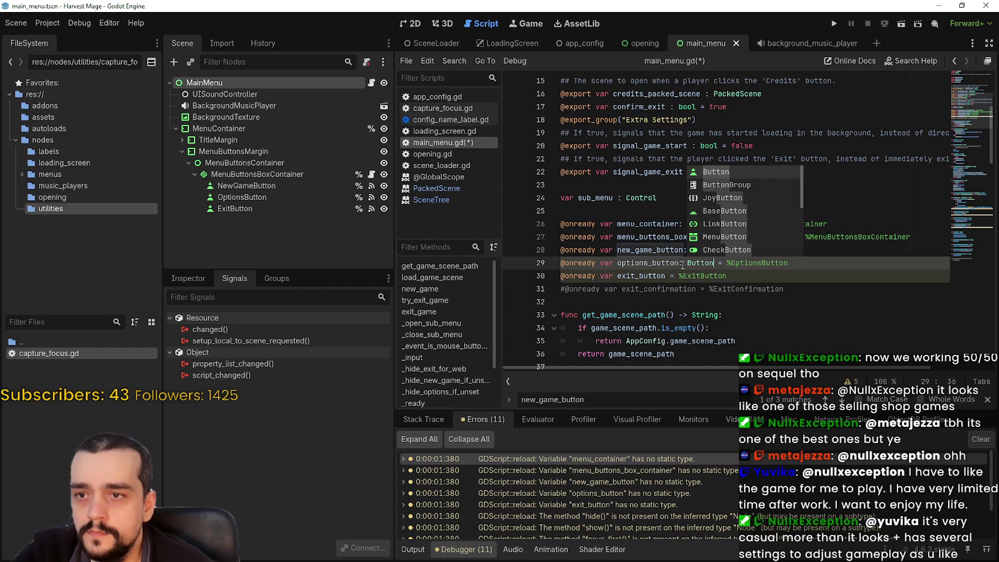
key(Return)
click(666, 275)
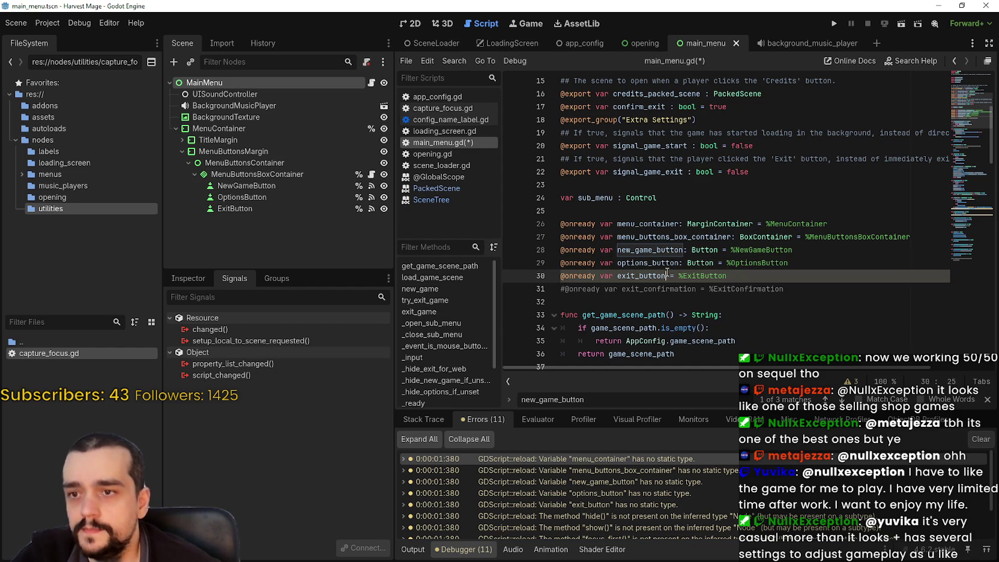
text(:)
text(utton)
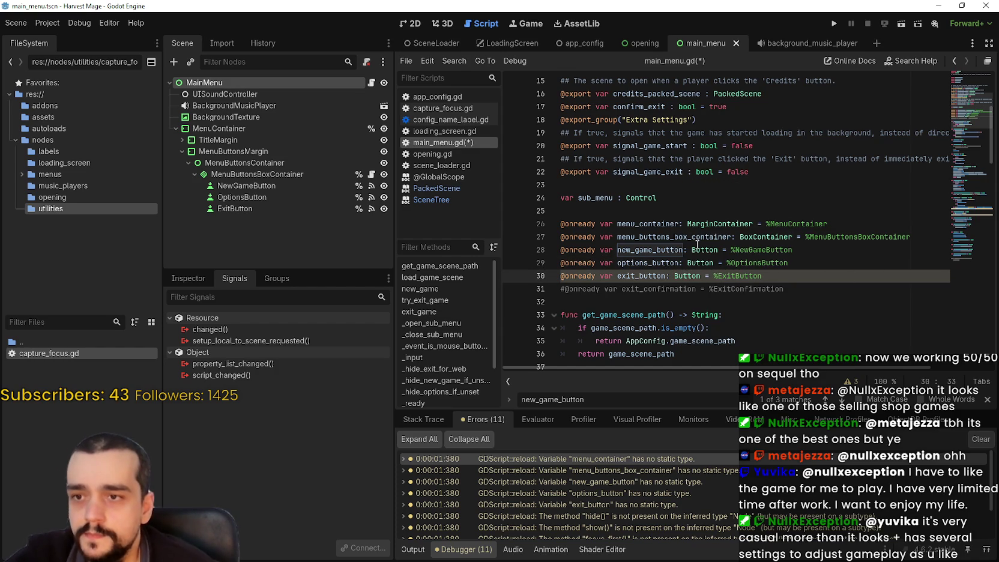
scroll(713, 221, down, 10)
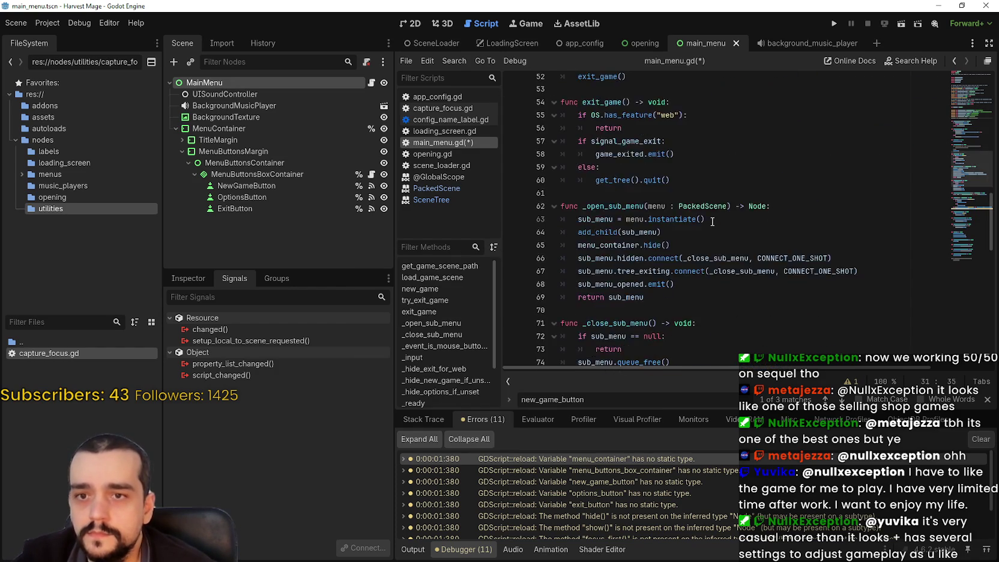
- Rerun and quit Harvest Mage to recheck warnings, leaving only line 89's focus_first() call
scroll(713, 222, down, 8)
triple_click(726, 245)
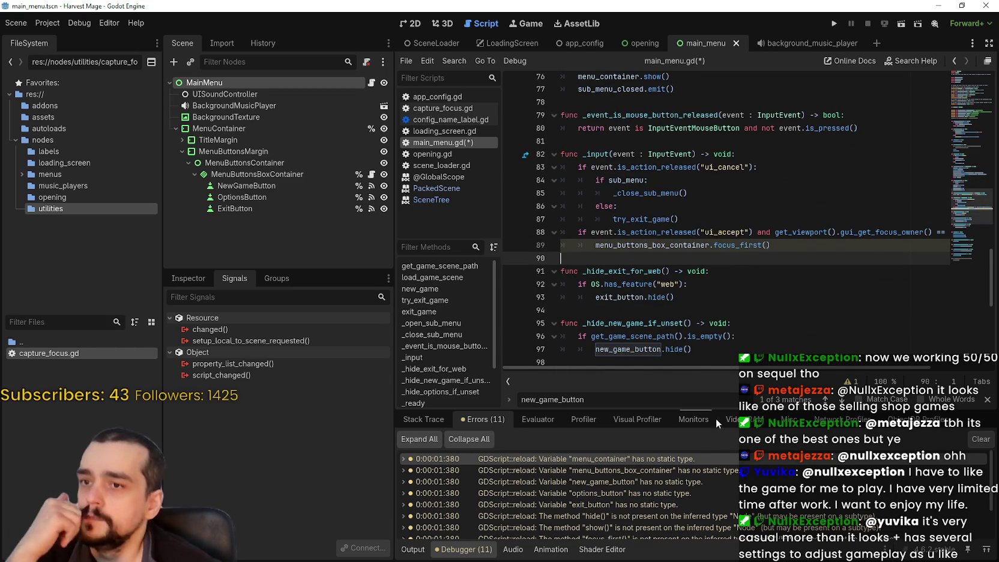
click(833, 24)
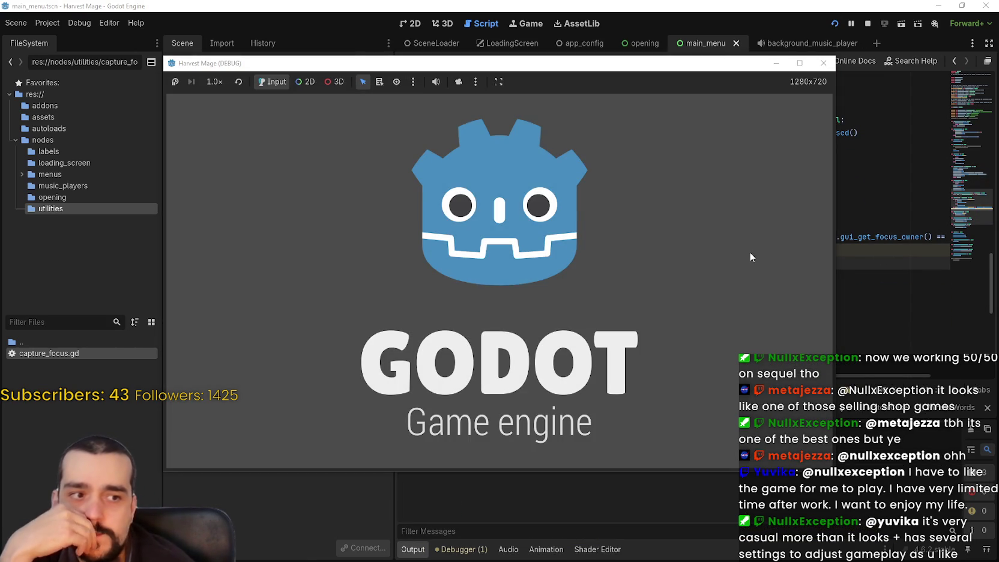
click(520, 354)
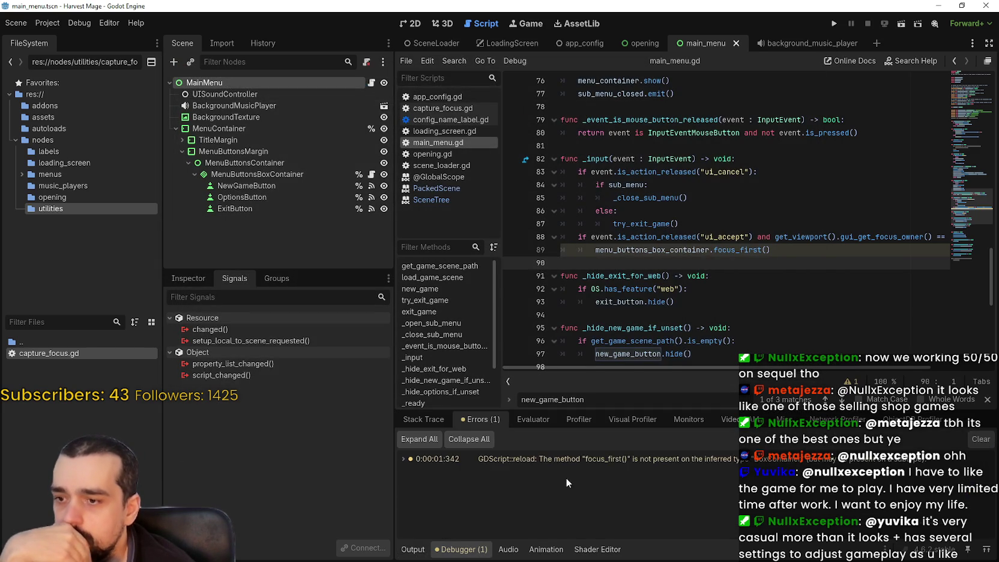
- Jump to the focus_first warning on line 89 and inspect the focus_first call's context actions
click(572, 461)
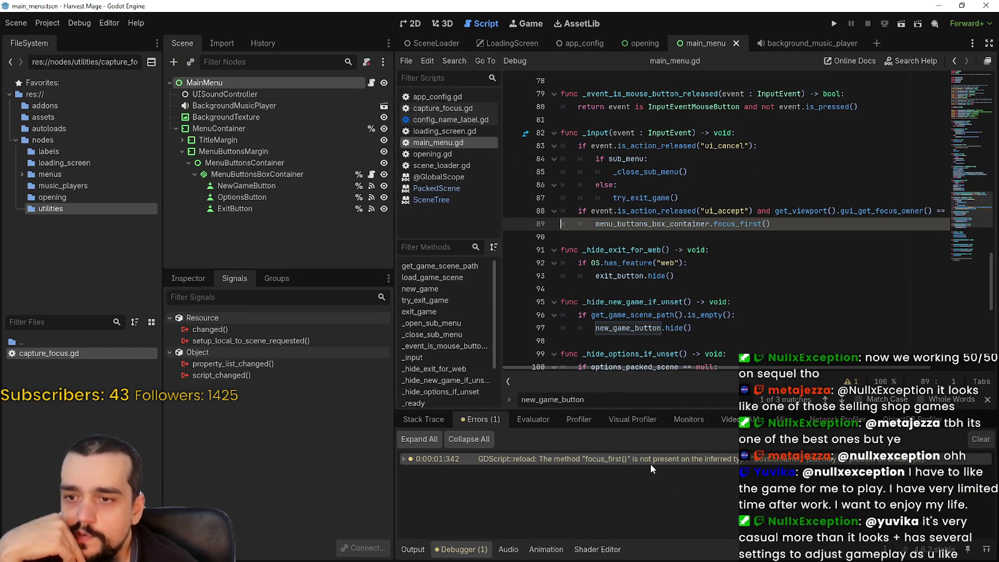
mouse_move(650, 464)
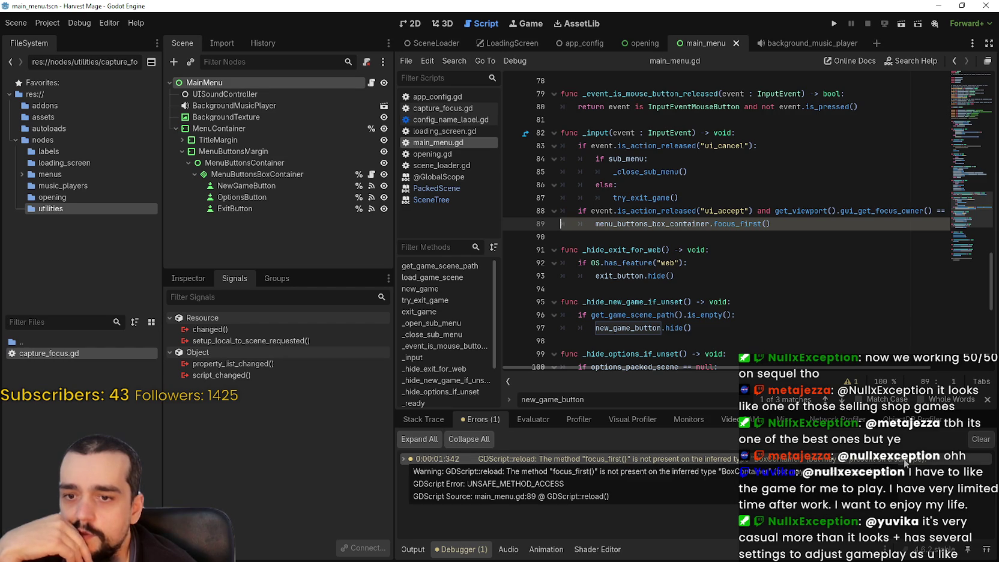
mouse_move(673, 224)
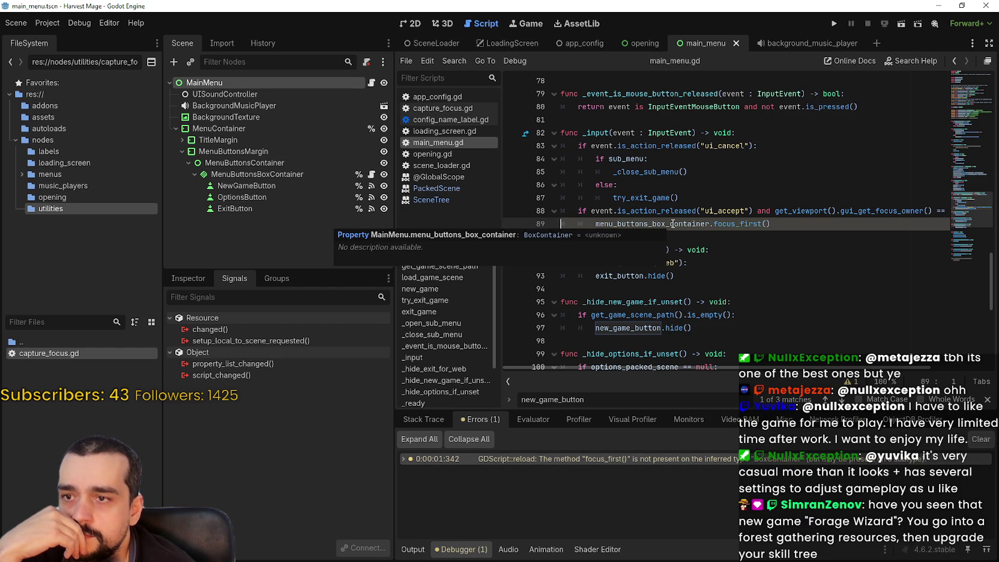
double_click(673, 223)
scroll(734, 371, right, 3)
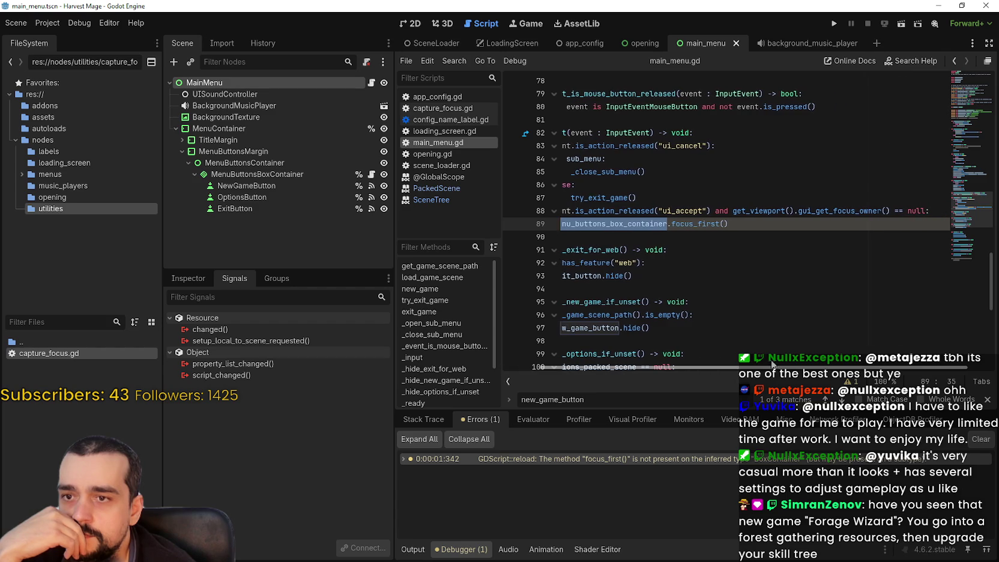
click(686, 223)
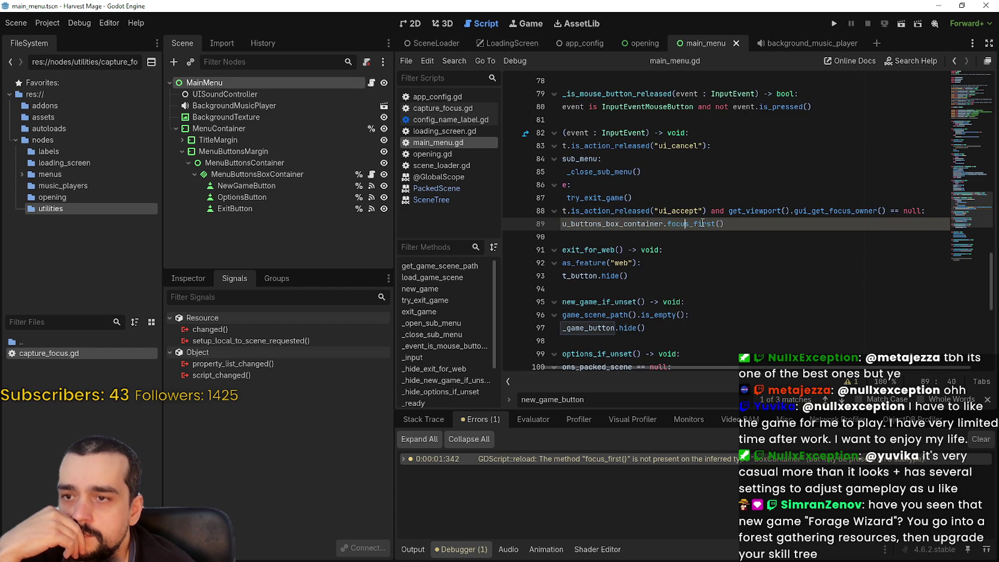
click(724, 223)
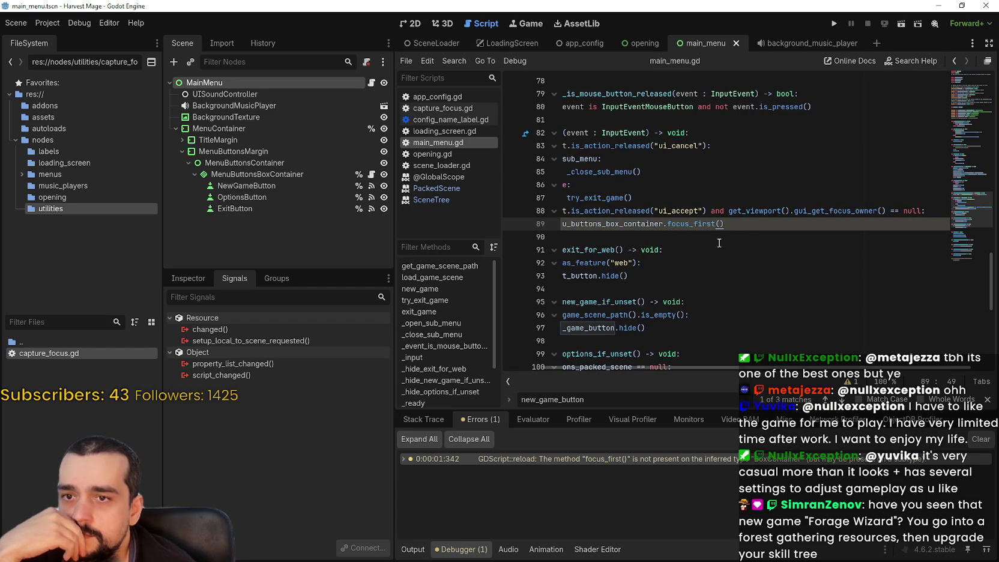
right_click(704, 224)
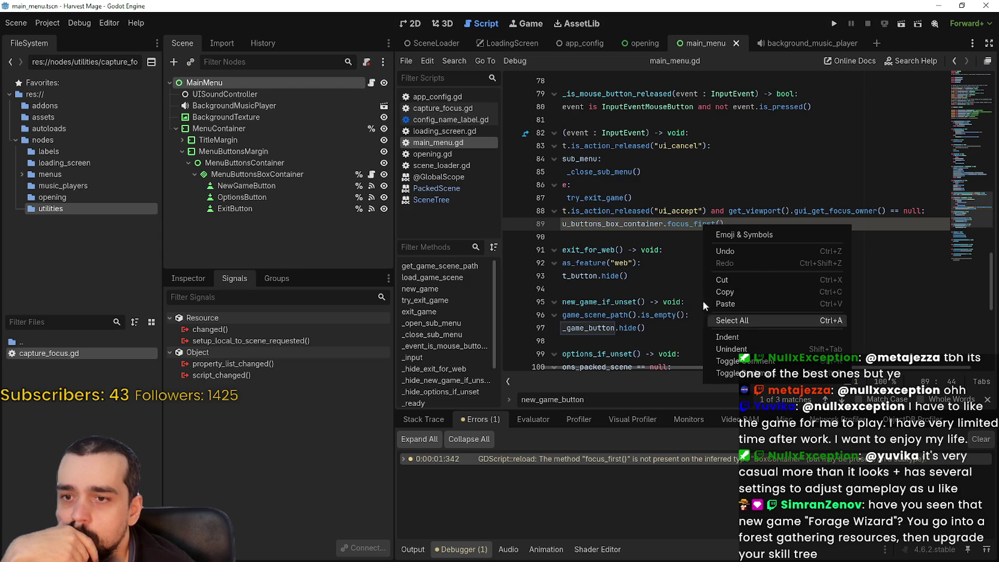
click(688, 224)
double_click(688, 223)
right_click(667, 224)
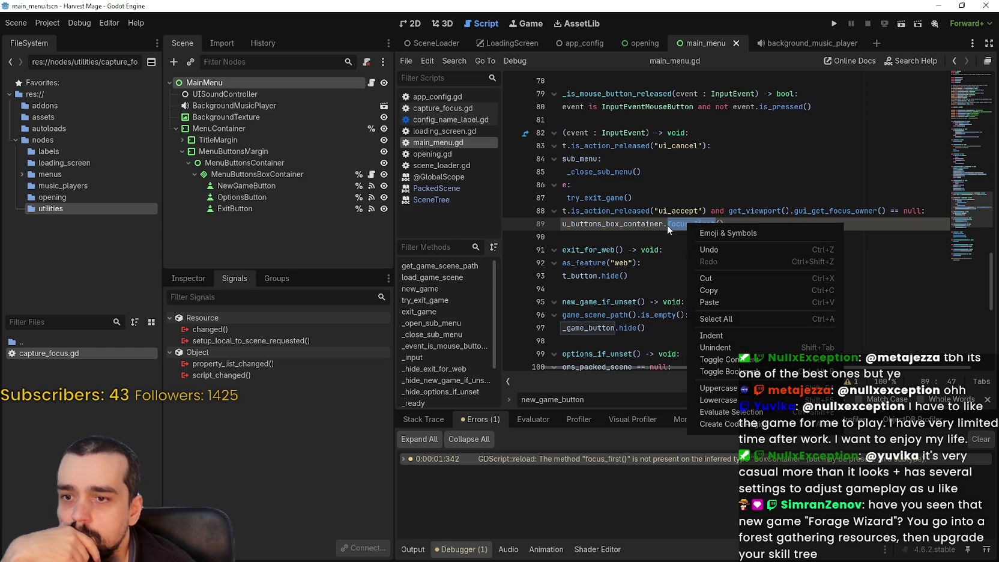
key(Escape)
- Select the MenuButtonsBoxContainer node and review its properties in the Inspector
click(257, 174)
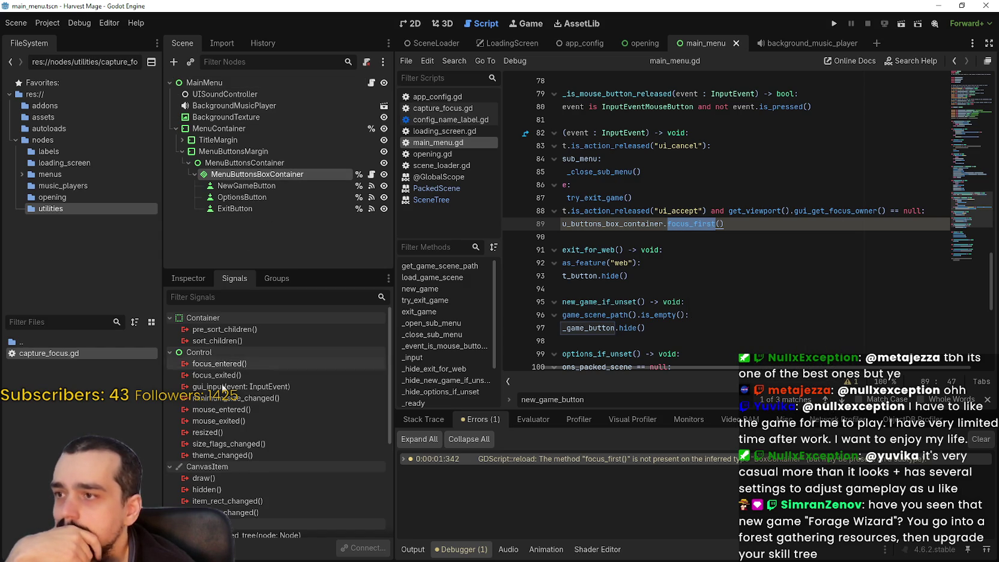
click(184, 281)
scroll(270, 505, down, 2)
scroll(271, 495, up, 3)
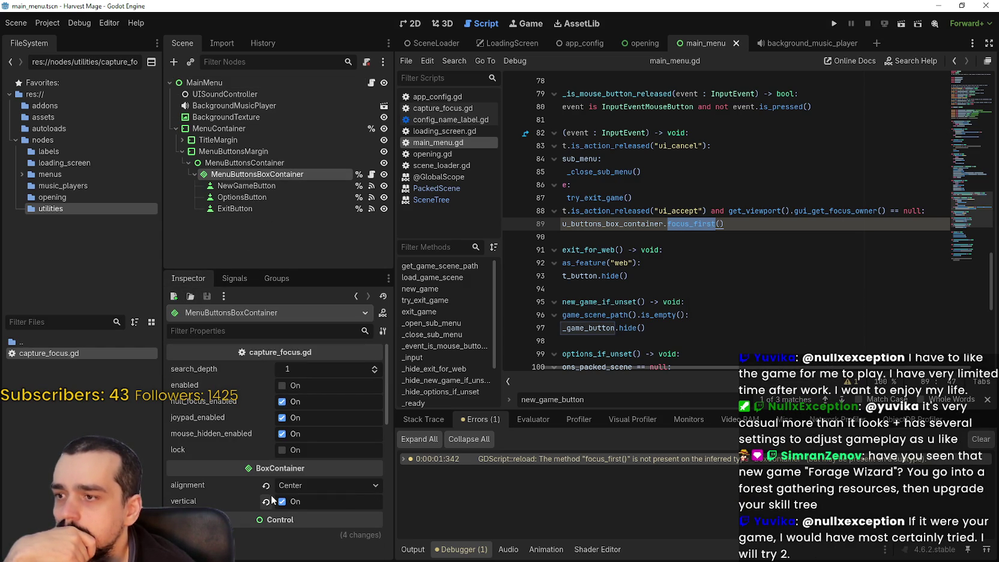
mouse_move(301, 519)
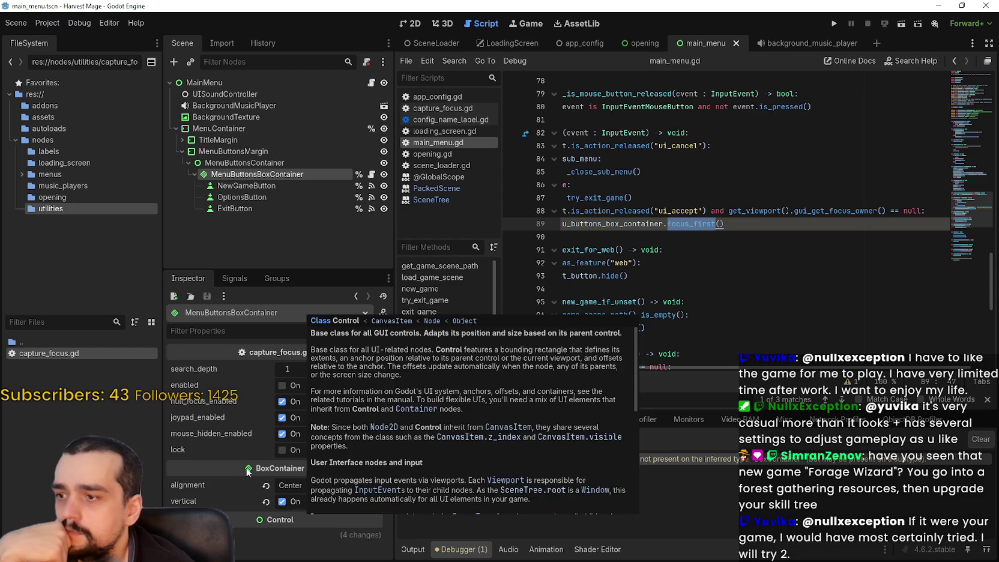
scroll(263, 484, down, 1)
- Search all project files for focus_first with Find in Files
right_click(690, 226)
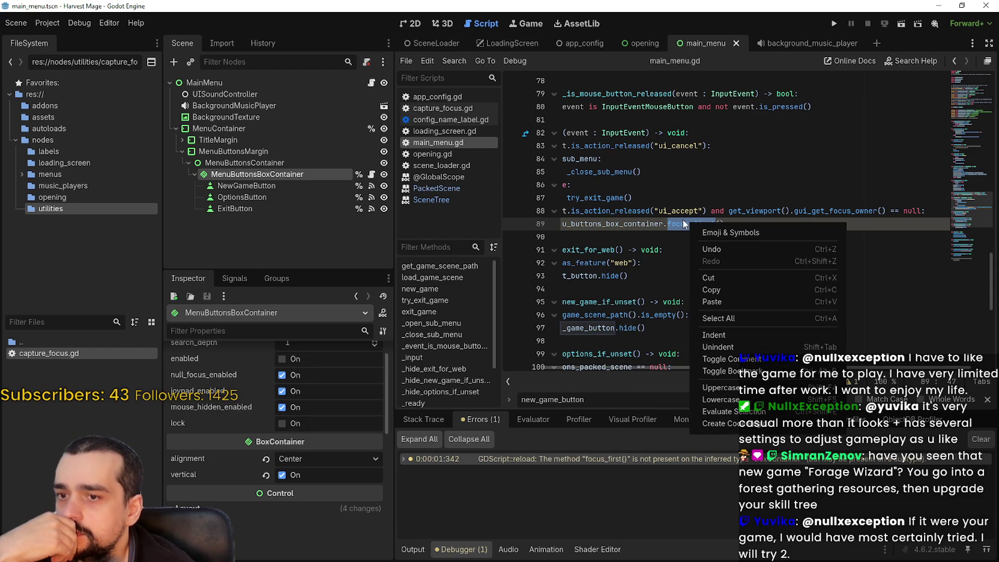
key(Escape)
scroll(267, 535, down, 5)
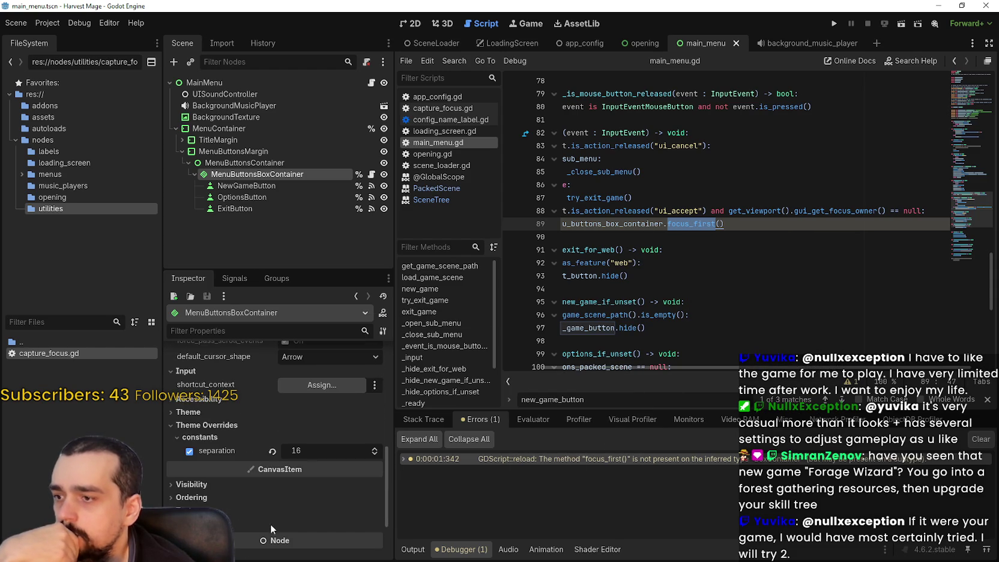
right_click(698, 227)
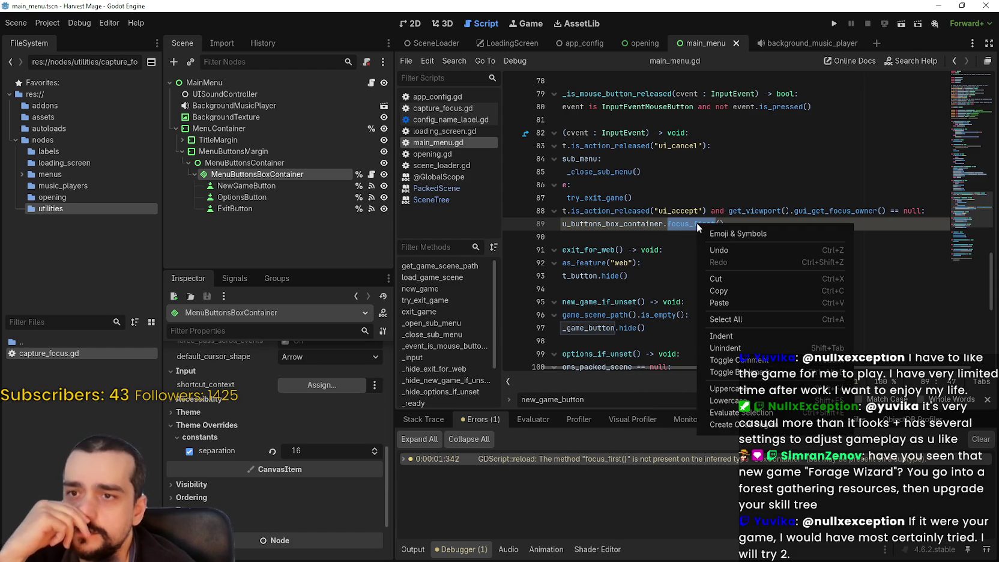
key(Escape)
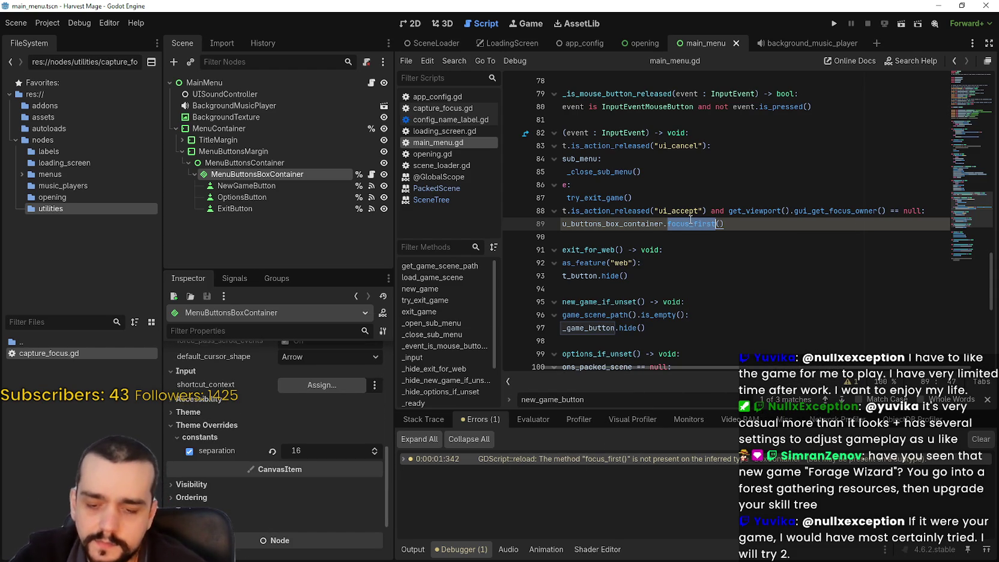
key(ctrl+shift+f)
click(498, 334)
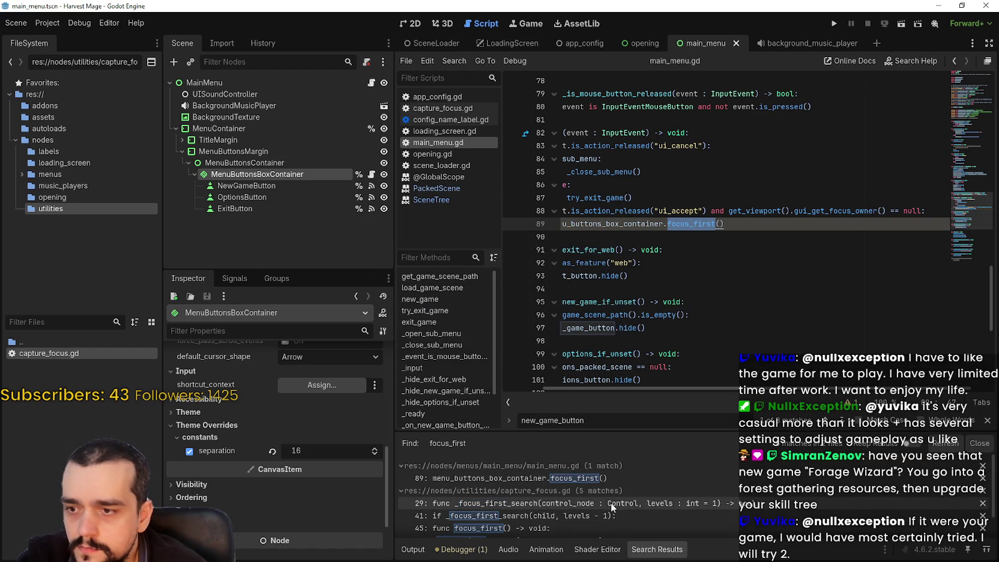
scroll(576, 521, down, 1)
click(532, 520)
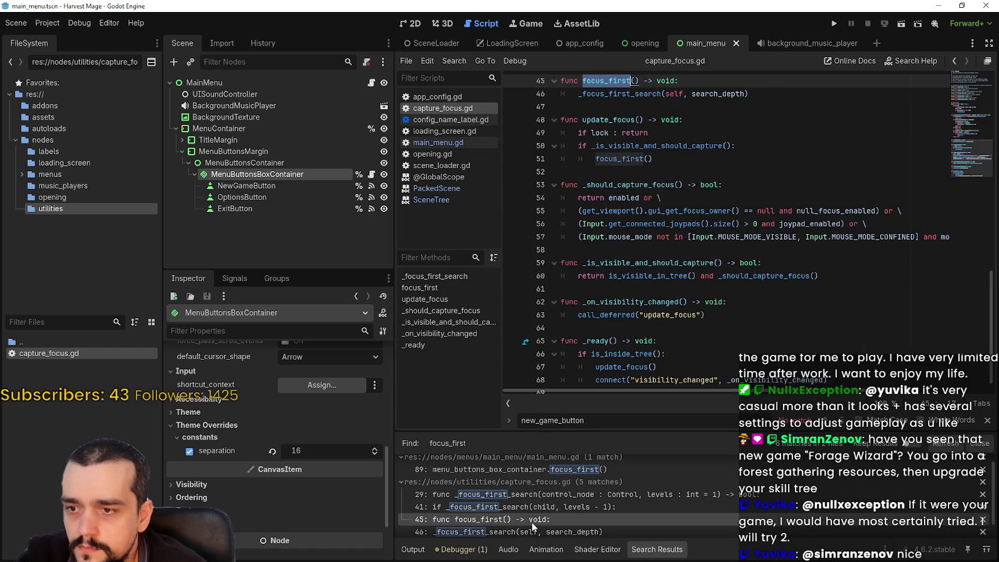
scroll(668, 299, up, 3)
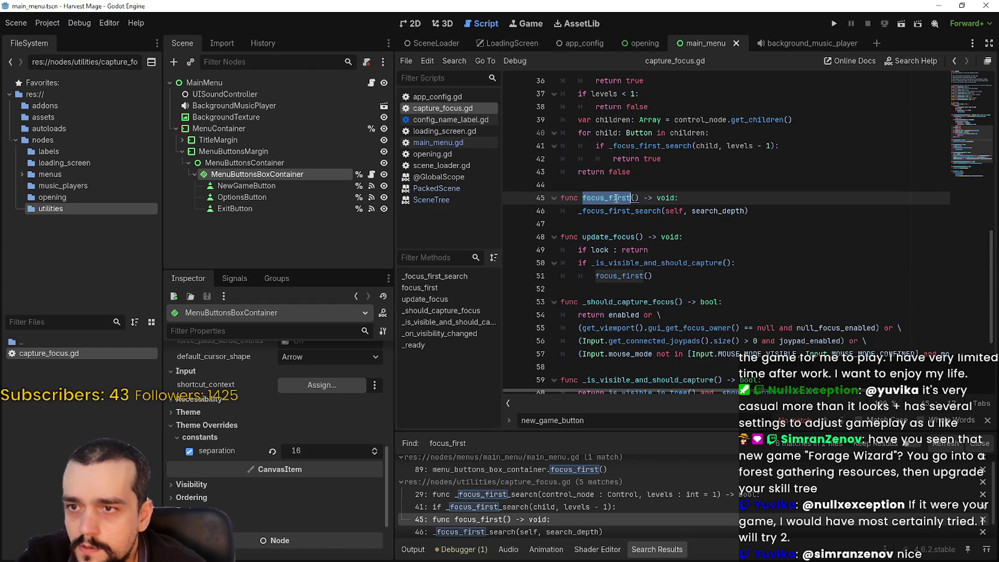
key(shift+Right)
key(shift+Right)
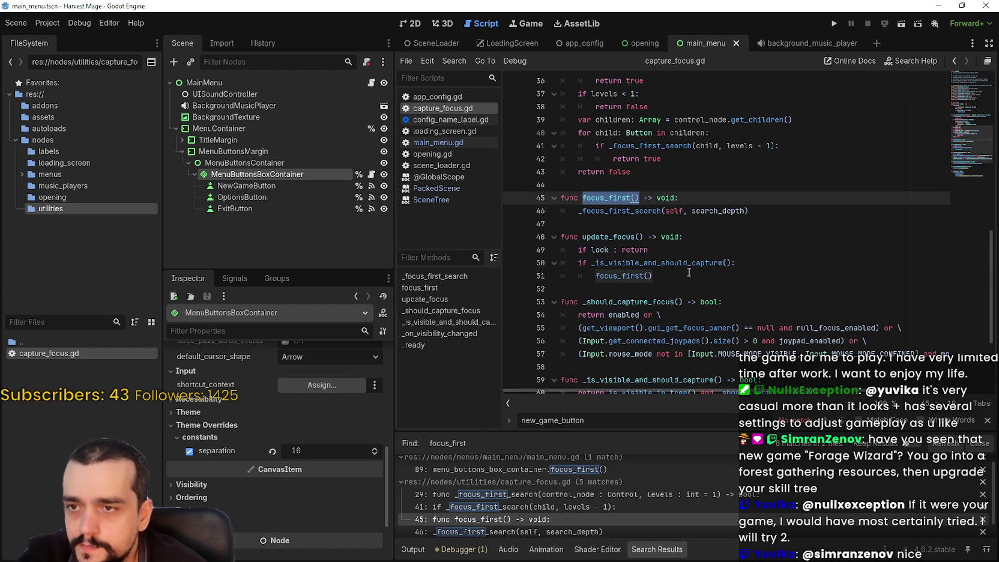
click(672, 225)
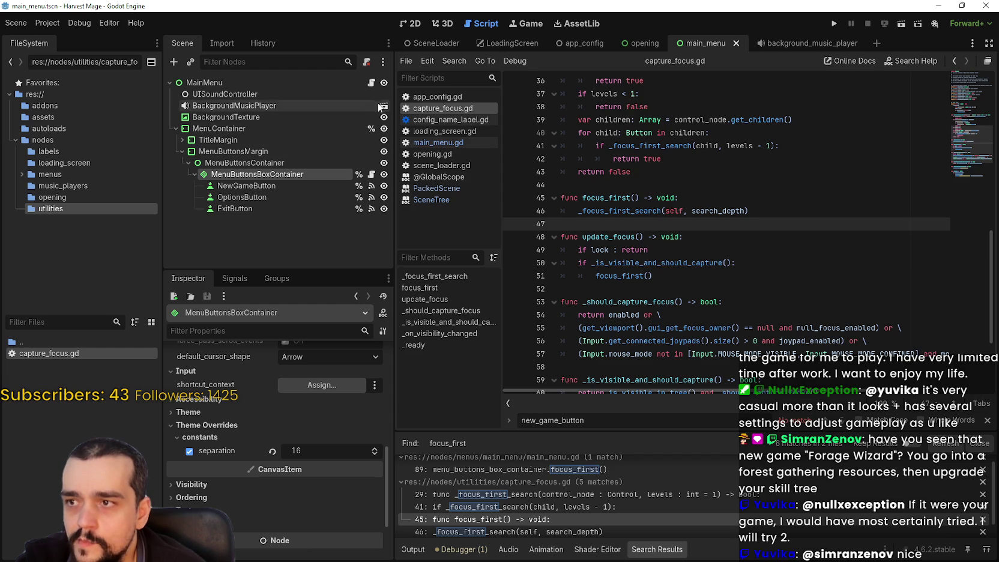
click(371, 82)
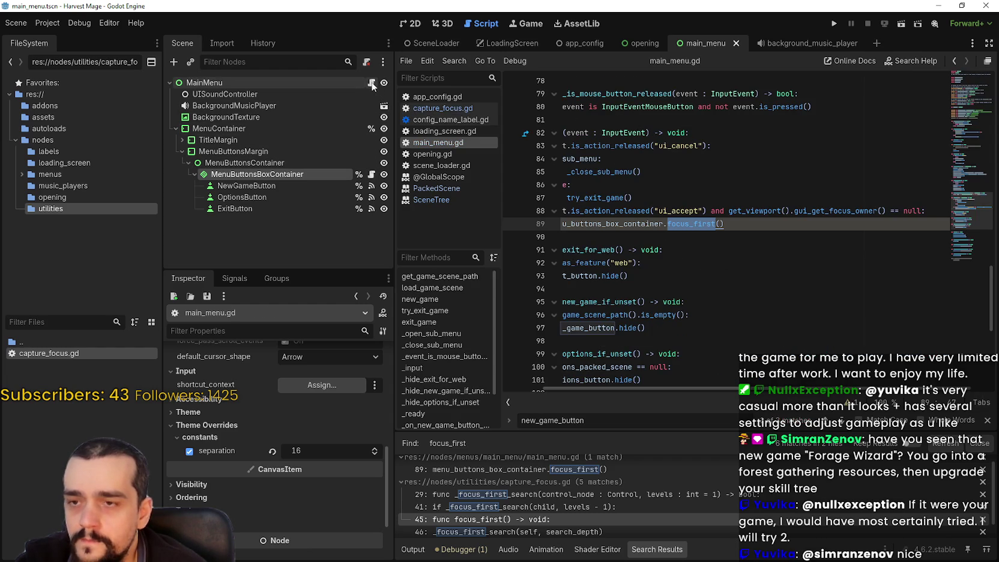
- Show the focus_first error, then try and remove an 'as Button' cast on line 89
click(461, 549)
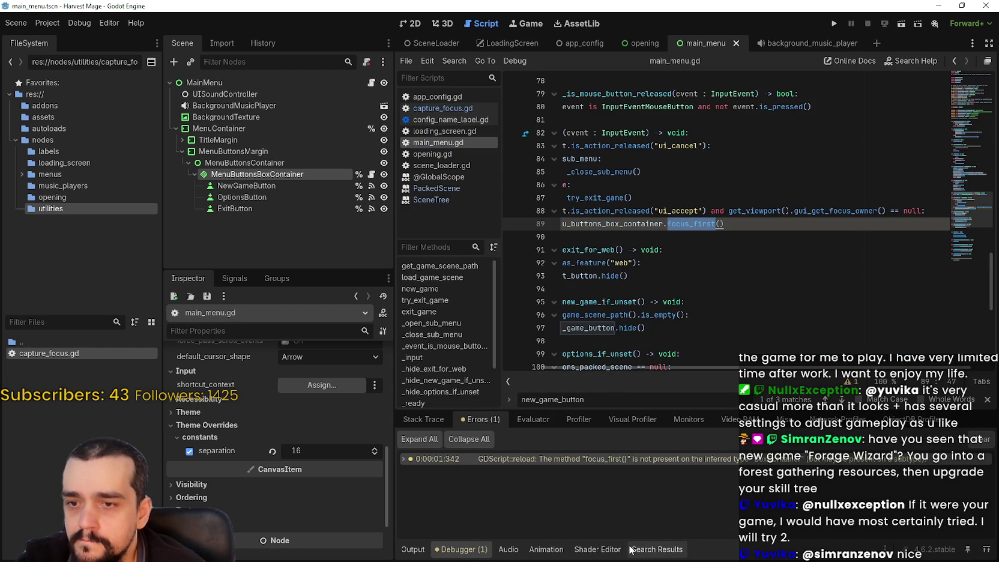
mouse_move(601, 459)
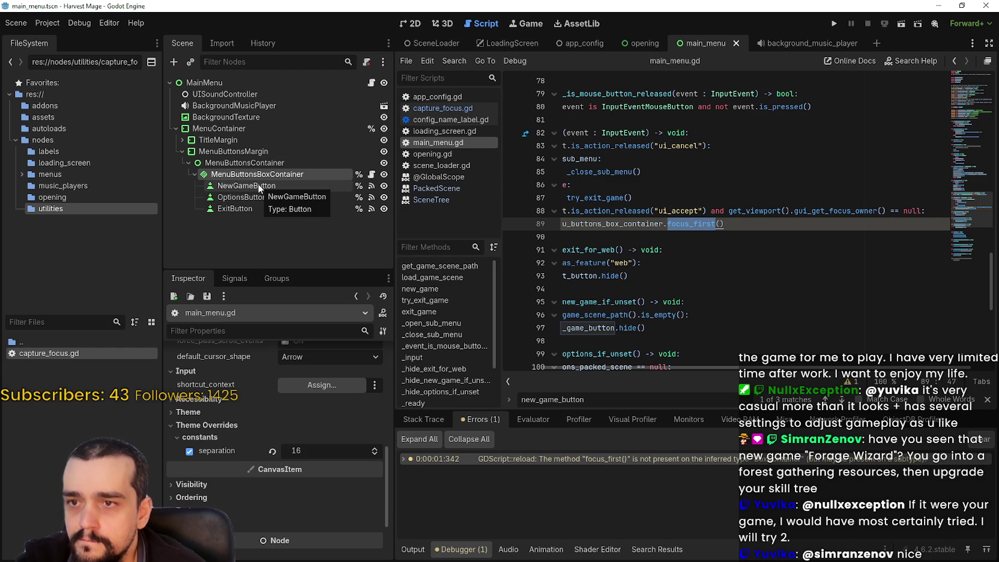
click(792, 225)
text(a)
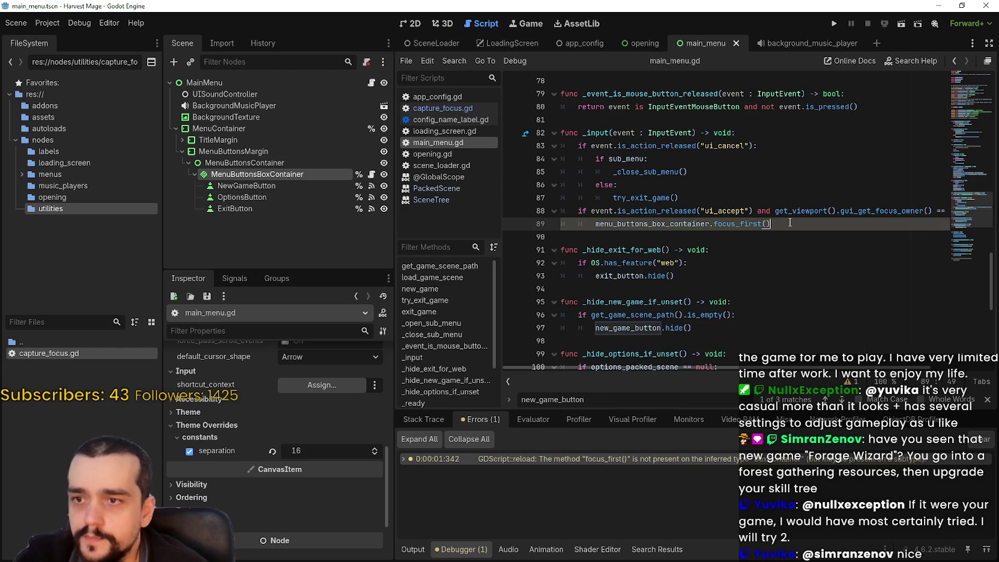
text(s Button)
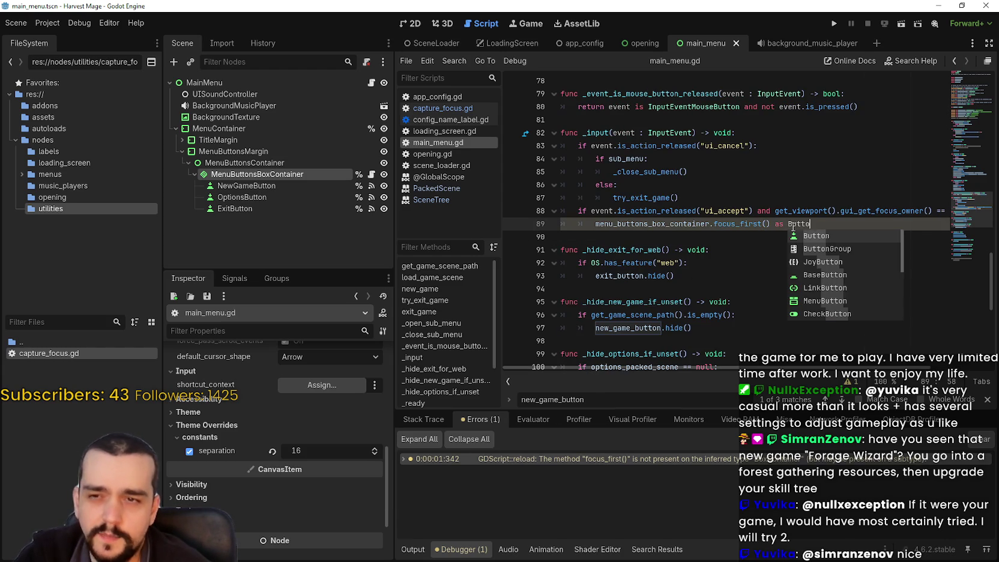
click(749, 238)
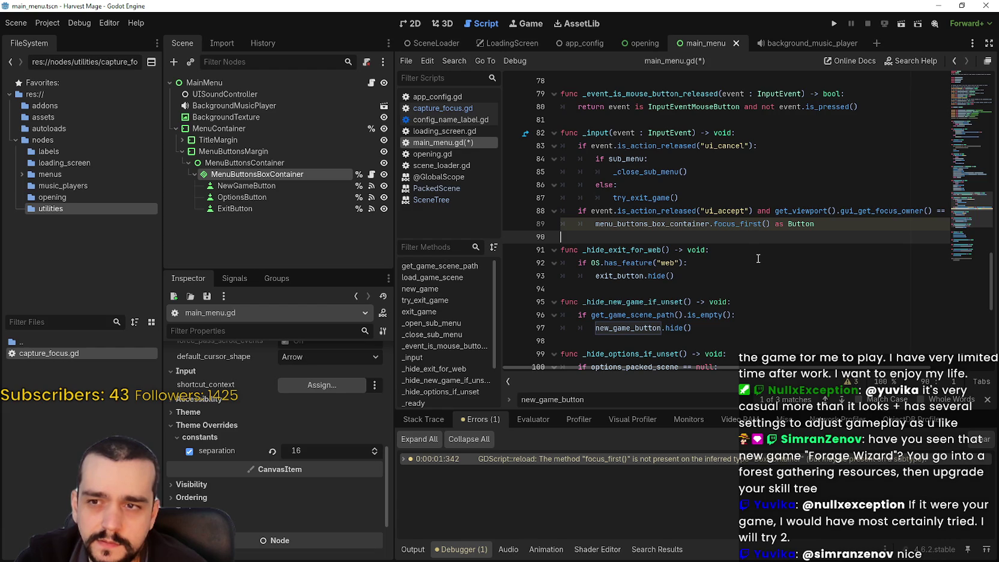
click(802, 225)
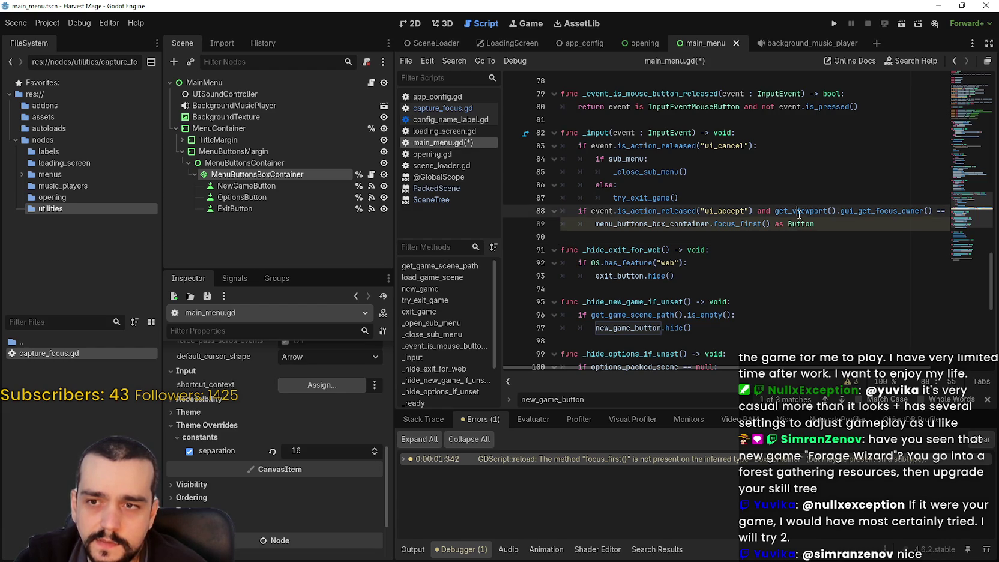
double_click(802, 225)
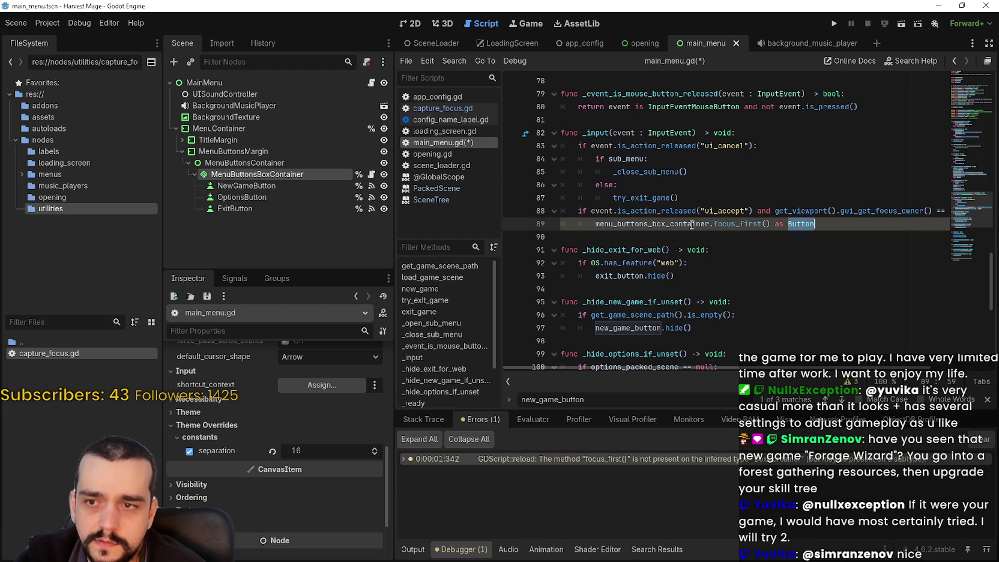
key(BackSpace)
key(BackSpace)
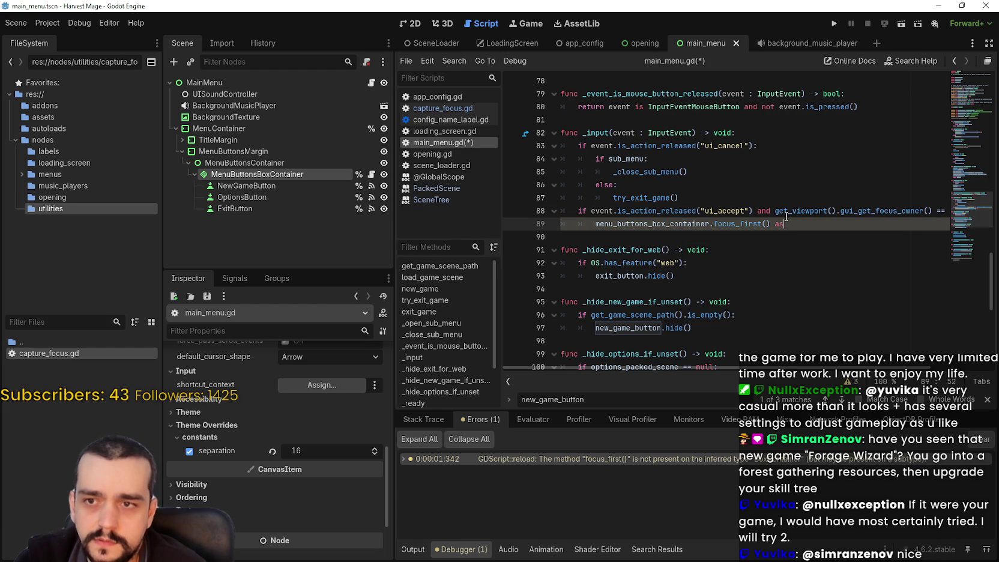
key(BackSpace)
- Try casting the container 'as BoxContainer' wrapped in parentheses on line 89, then undo it
click(710, 223)
text(as)
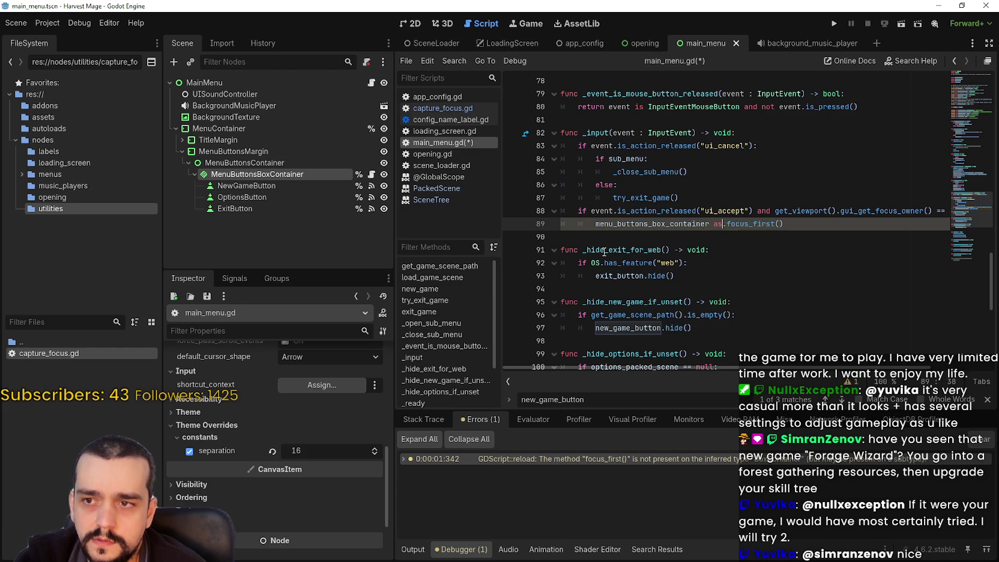
text( box)
key(Return)
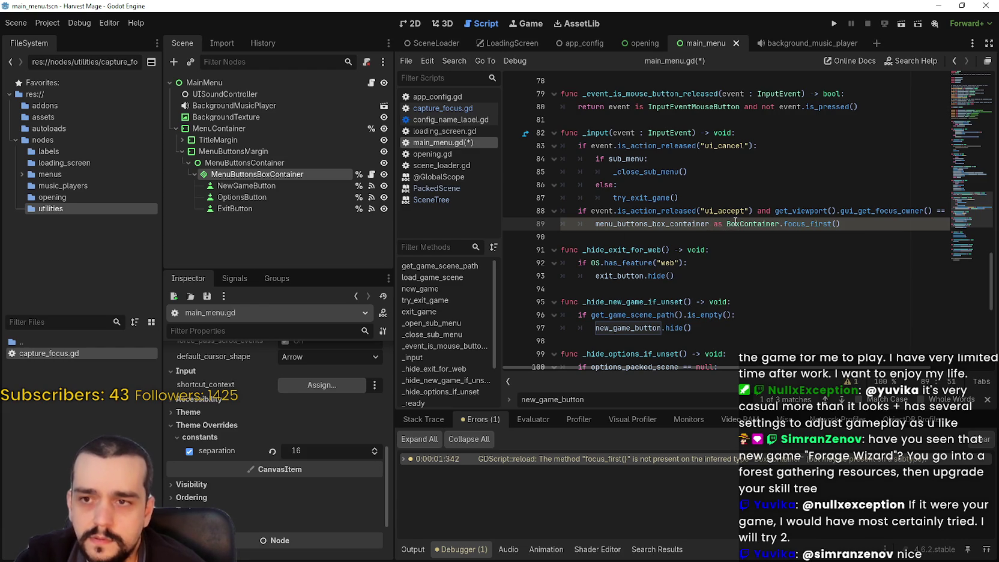
double_click(728, 221)
drag(728, 221, 626, 221)
text(()
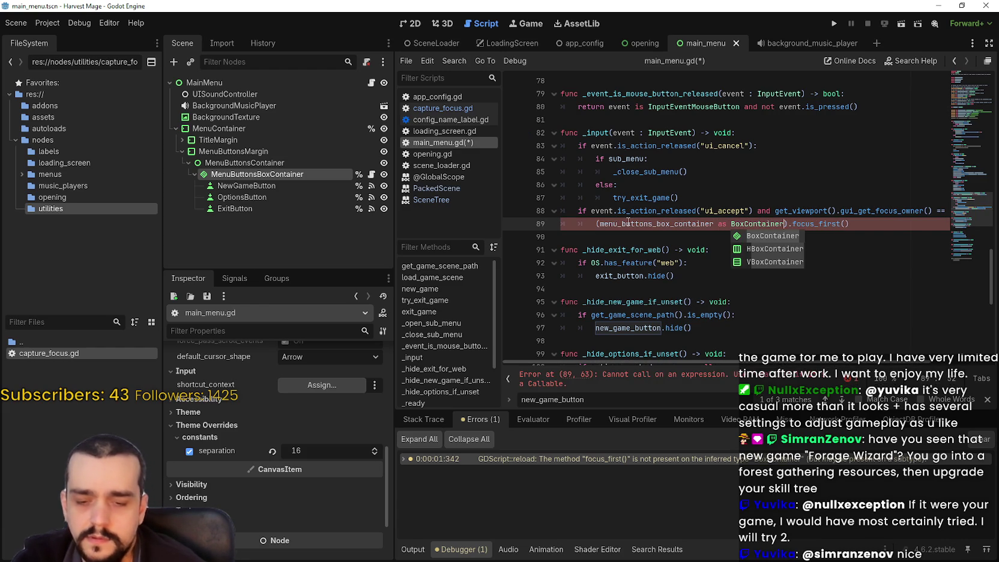
click(669, 240)
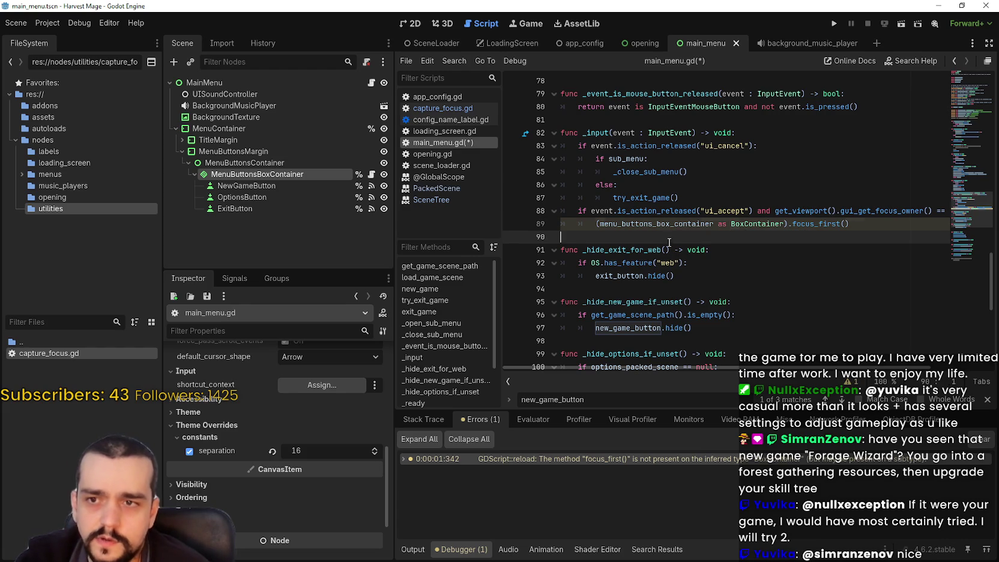
key(ctrl+z)
key(ctrl+z)
key(ctrl+z)
key(ctrl+z)
key(ctrl+z)
click(744, 249)
- Expand the reload error to show its UNSAFE_METHOD_ACCESS details at main_menu.gd:89
click(737, 223)
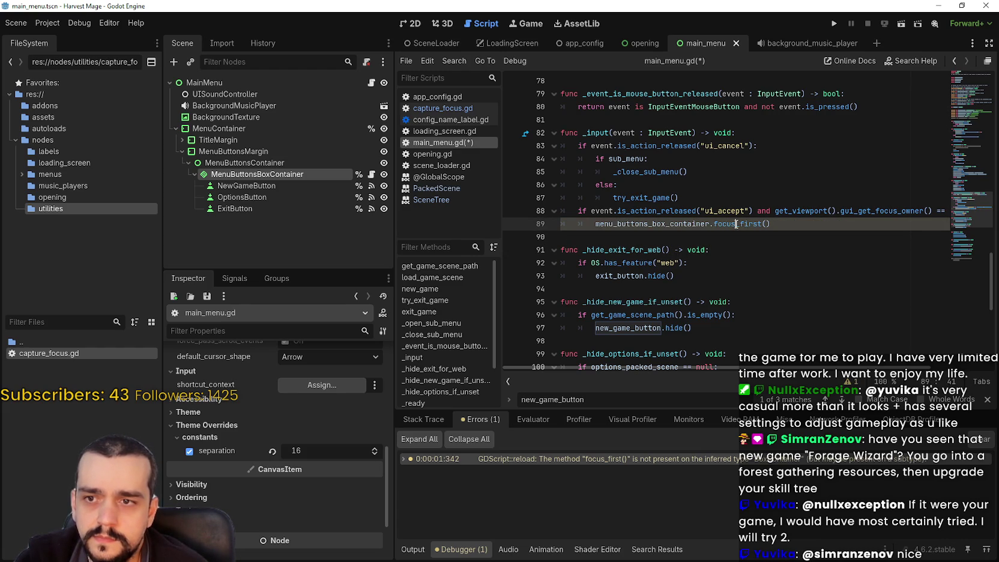
click(749, 235)
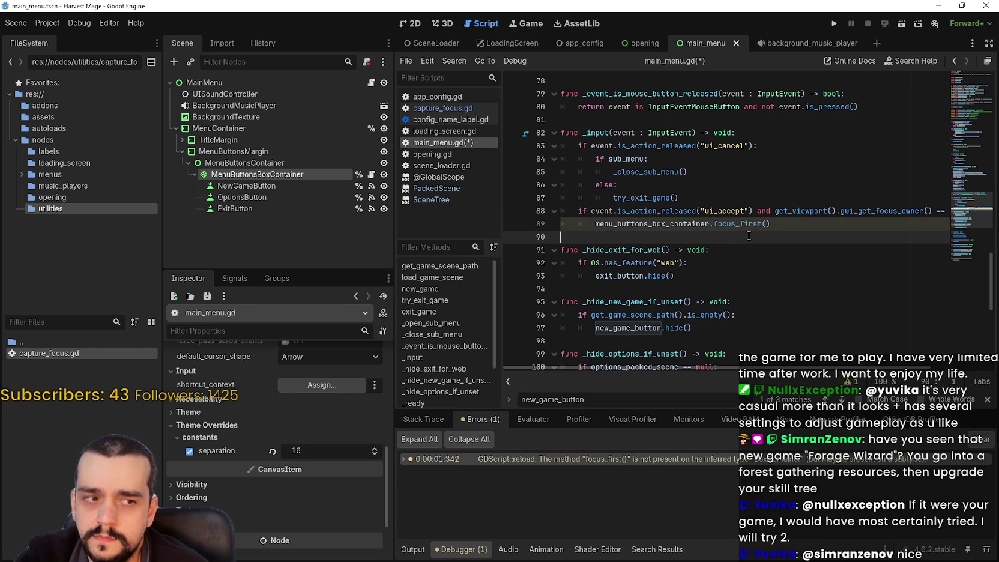
double_click(745, 223)
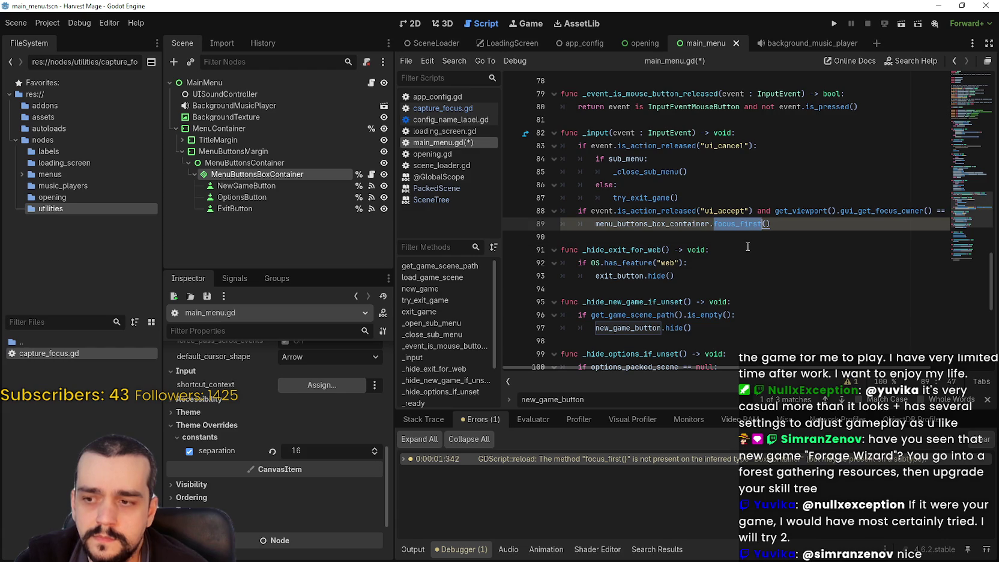
double_click(412, 461)
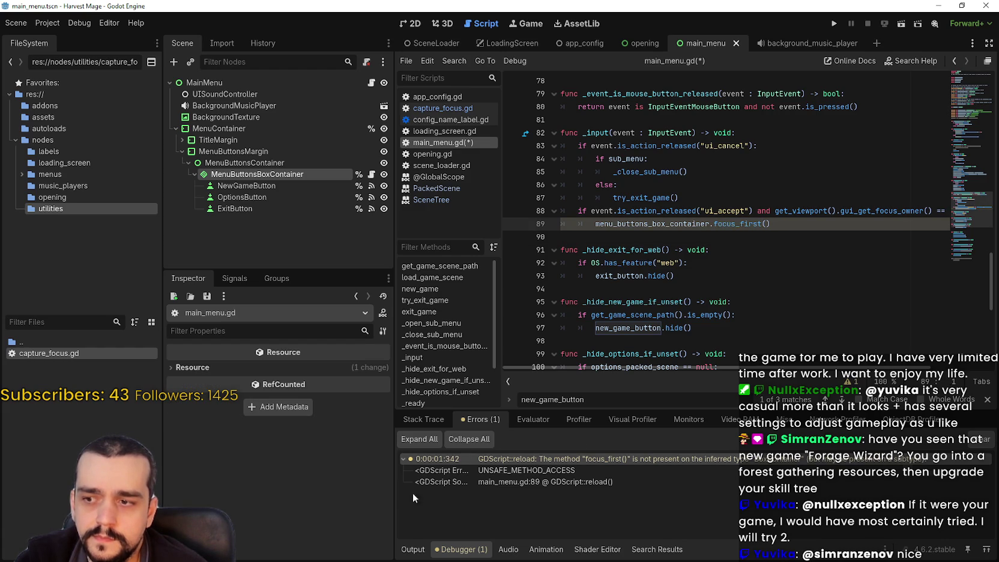
- Collapse the error details and examine the focus-owner null check on line 88
click(404, 458)
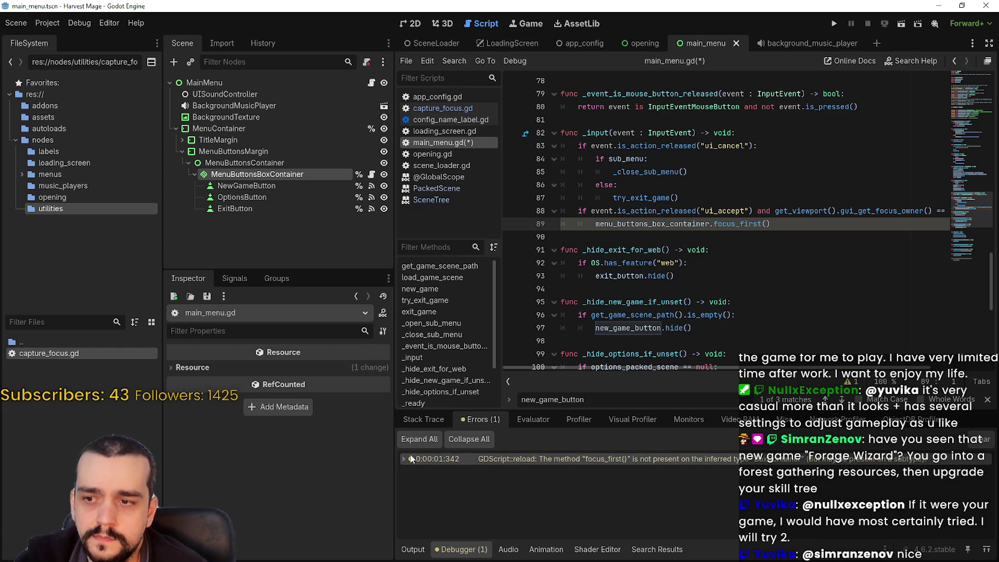
click(787, 224)
click(819, 211)
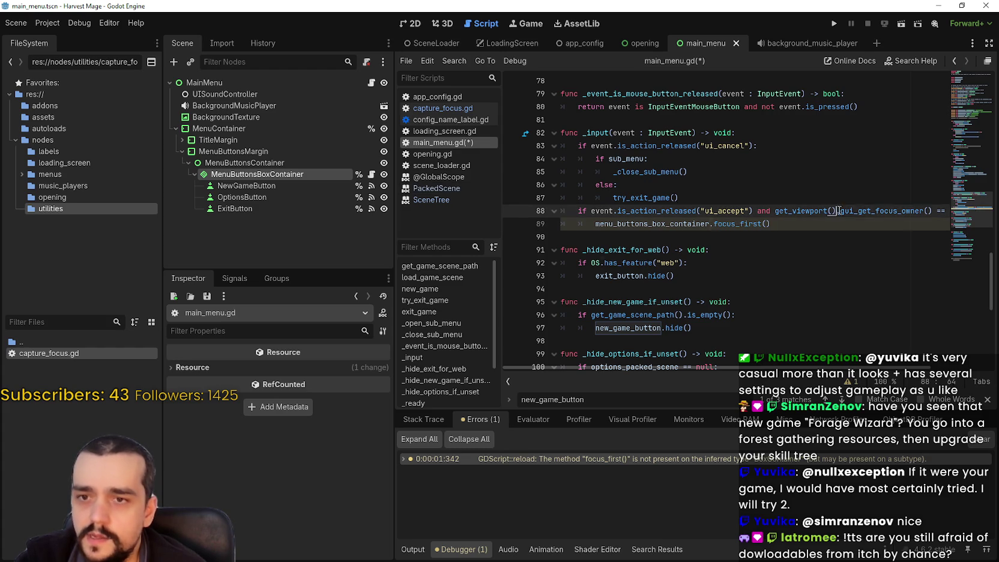
drag(836, 211, 991, 212)
click(927, 216)
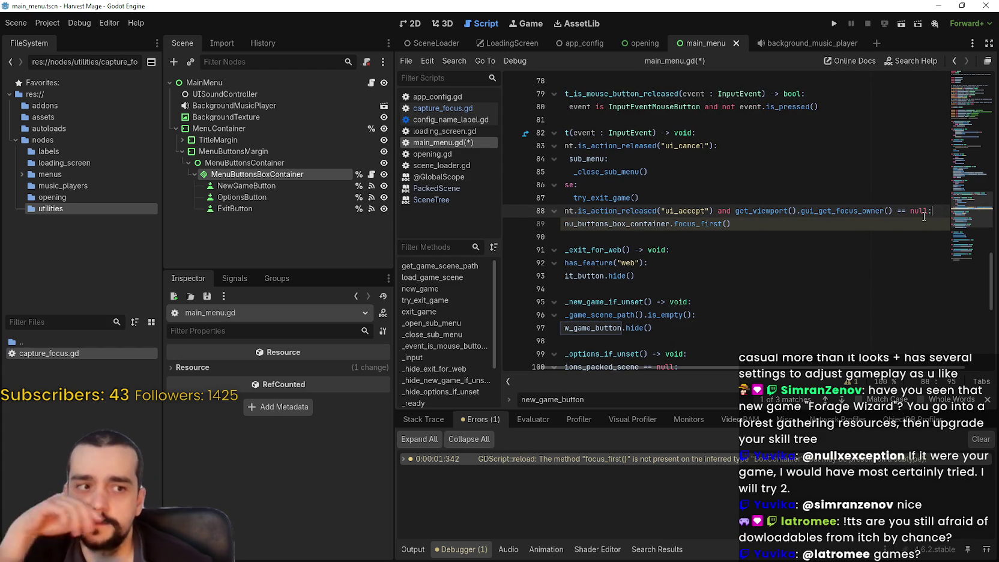
- Insert a blank line after line 88, then open MenuButtonsBoxContainer's capture_focus.gd script
key(Return)
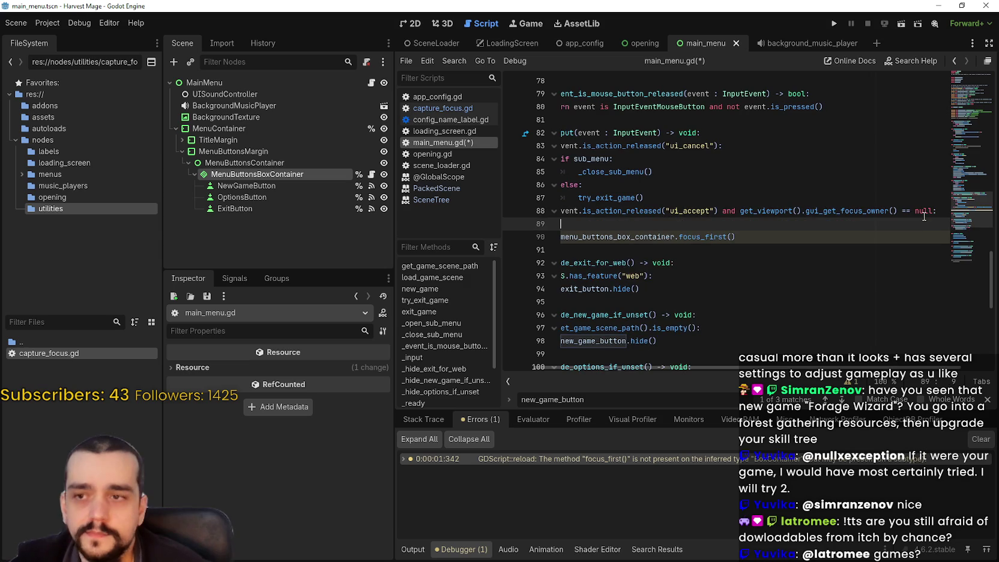
drag(893, 237, 546, 229)
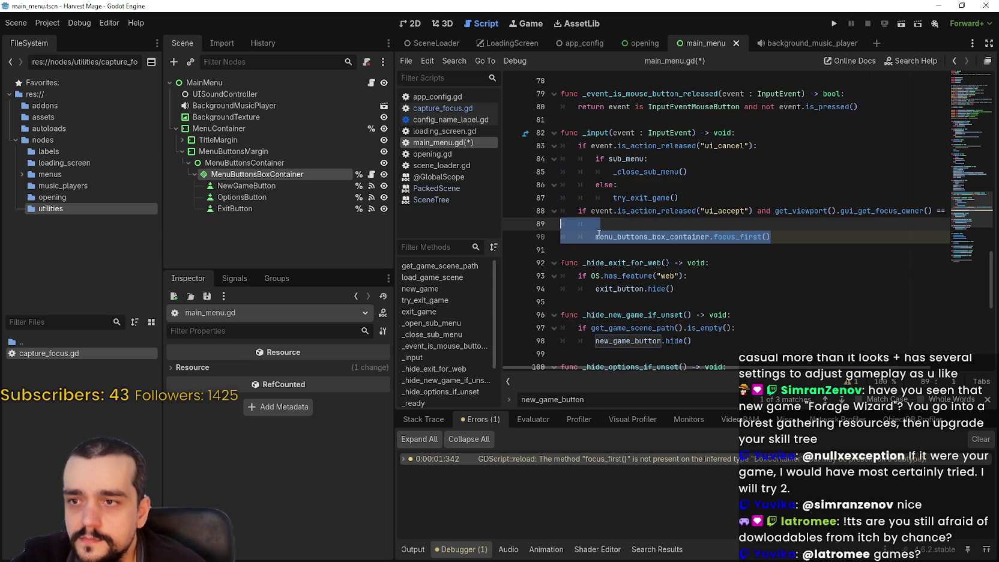
click(621, 229)
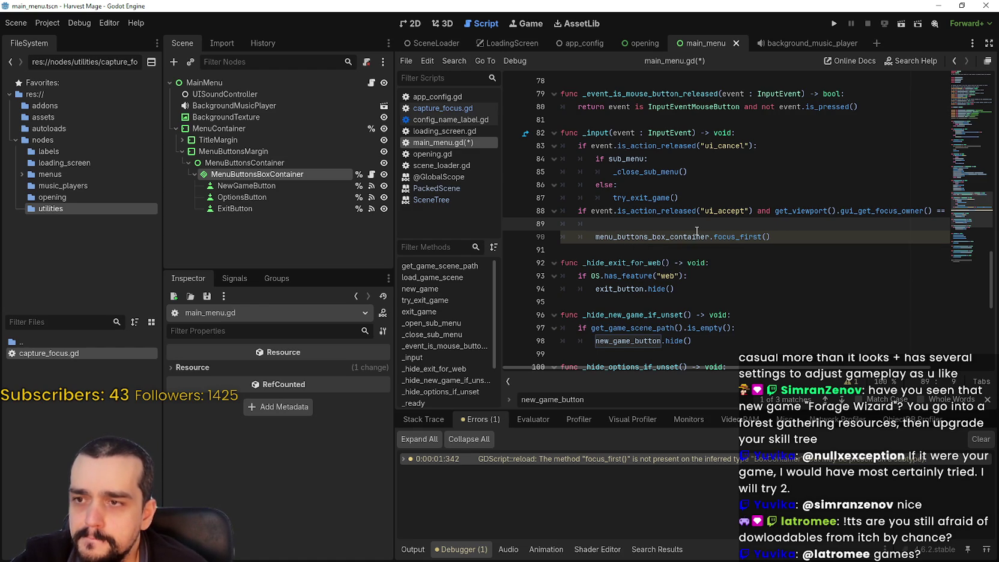
click(371, 174)
double_click(618, 210)
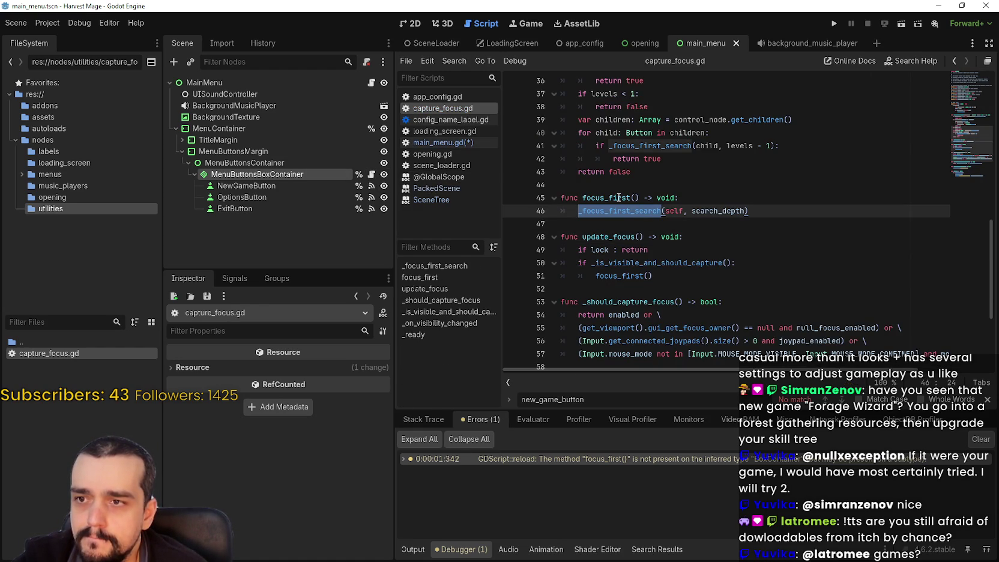
mouse_move(647, 213)
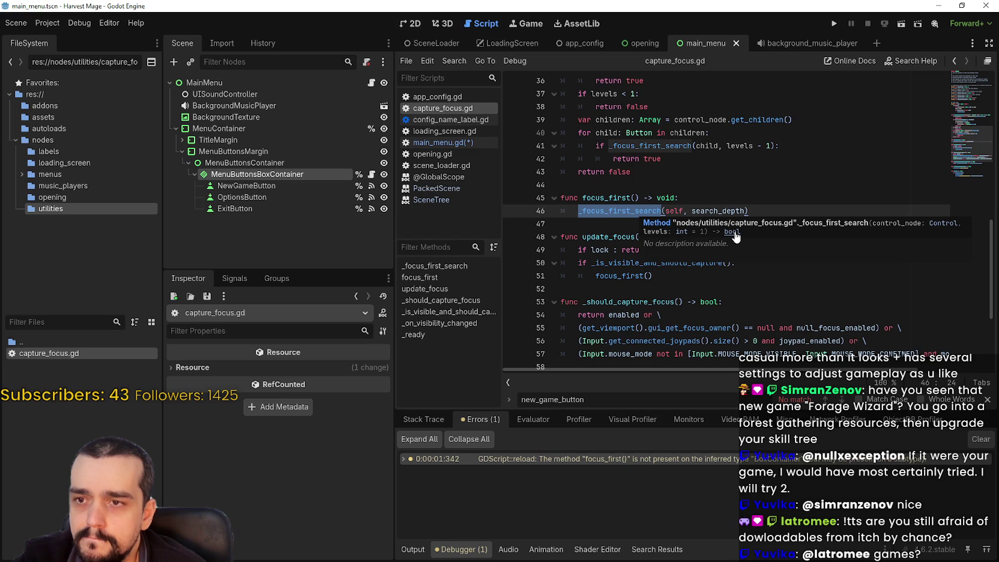
click(706, 201)
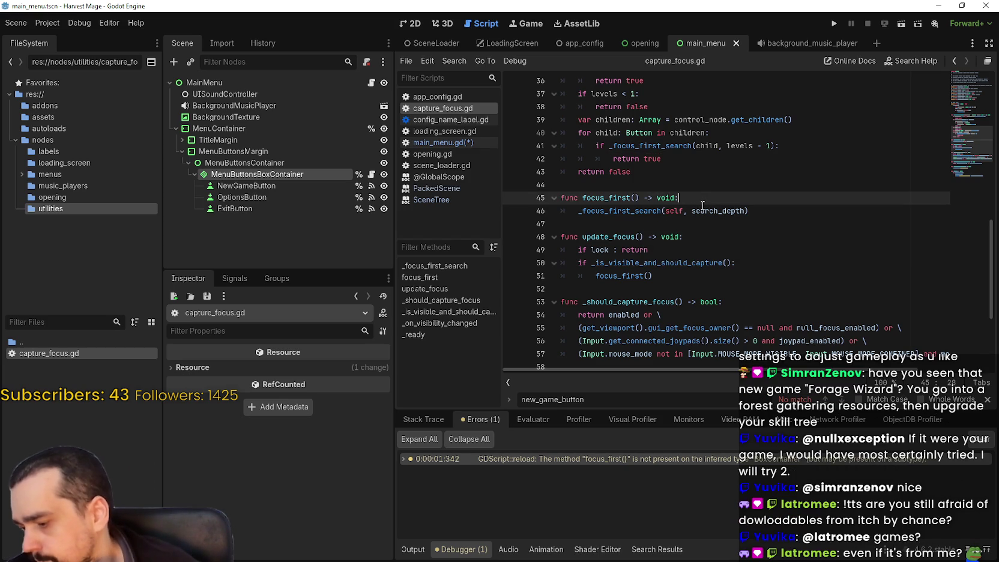
mouse_move(703, 205)
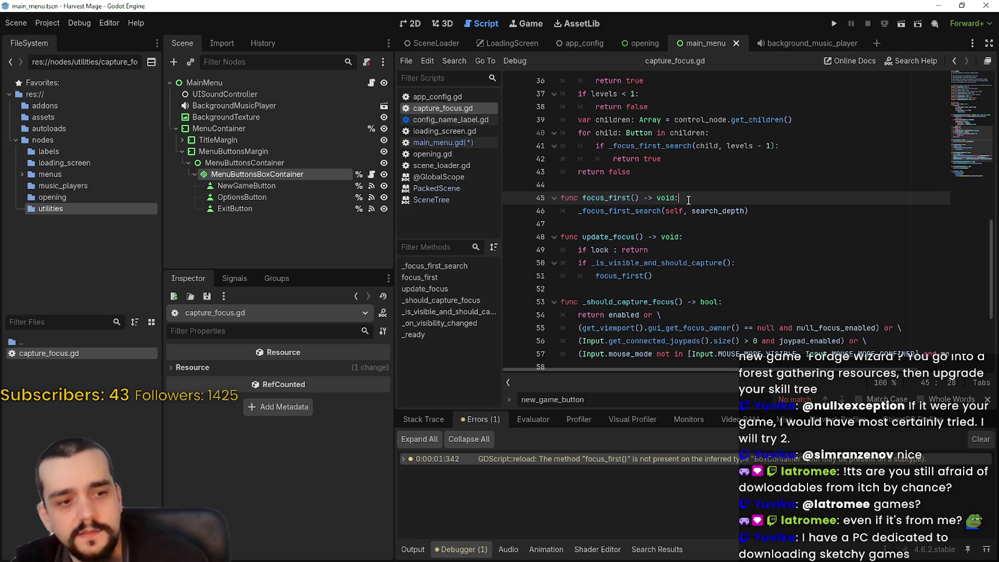
click(715, 224)
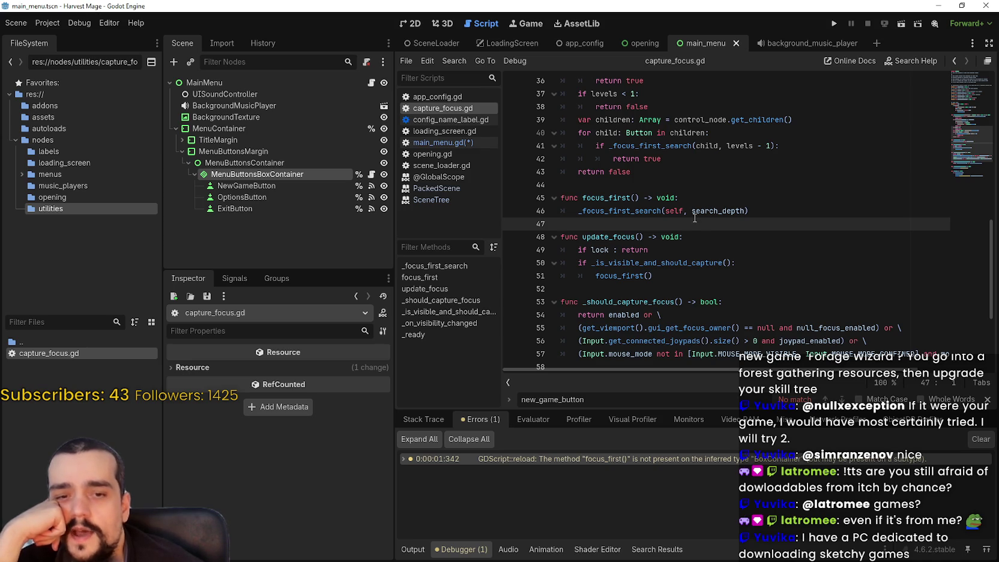
click(702, 189)
double_click(637, 210)
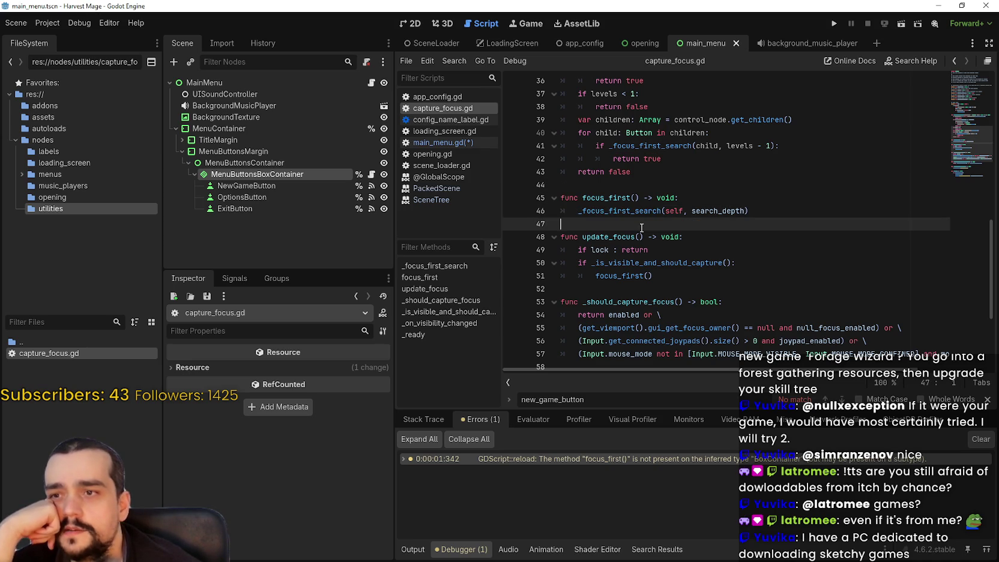
drag(786, 212, 561, 210)
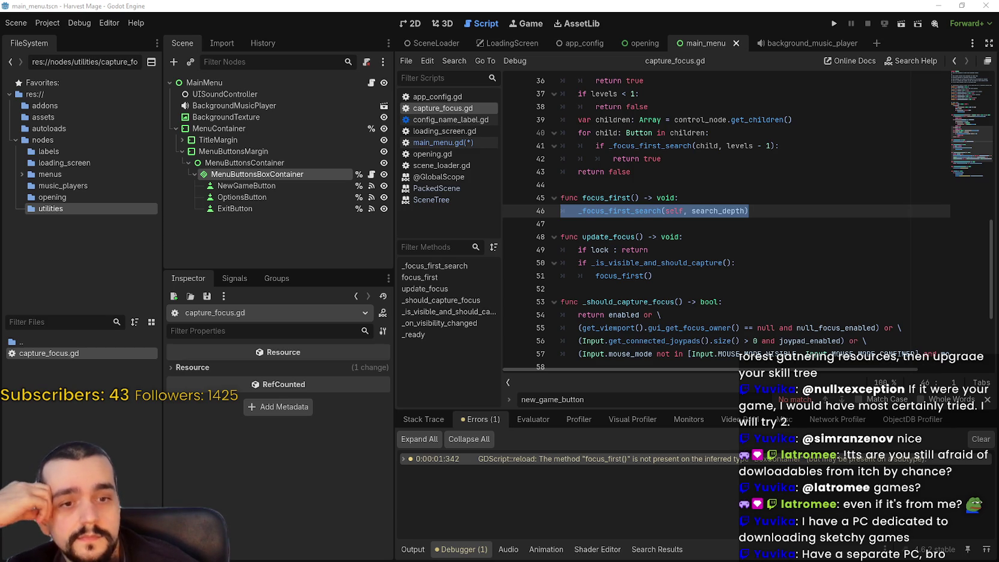
click(625, 238)
click(638, 225)
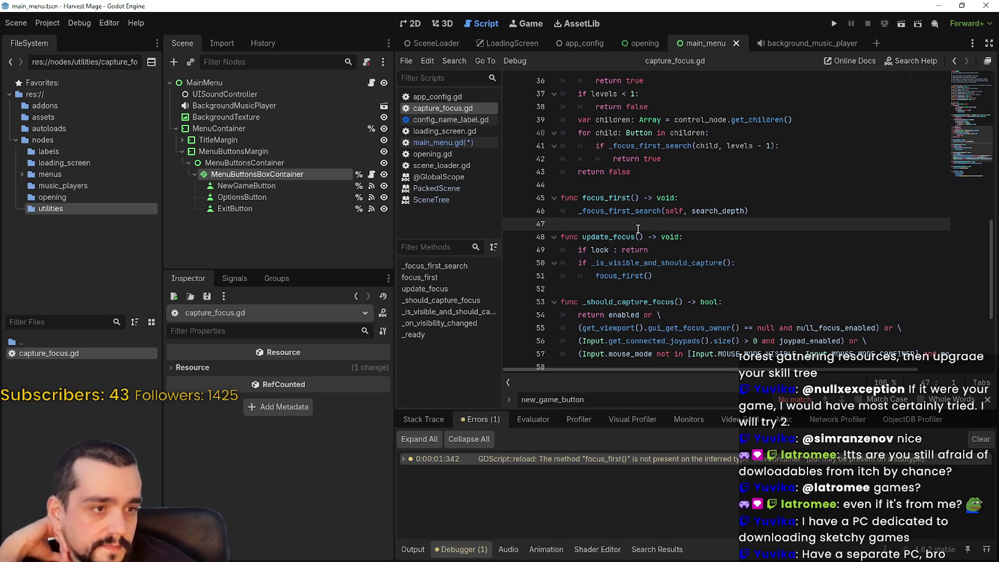
scroll(638, 228, up, 4)
click(658, 251)
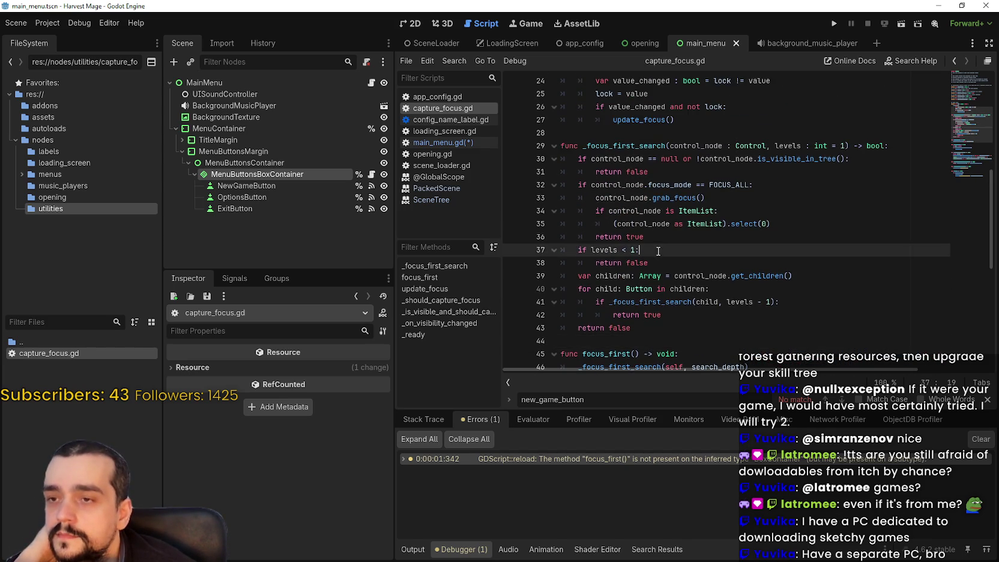
key(Up)
key(Up)
key(Up)
scroll(658, 250, up, 2)
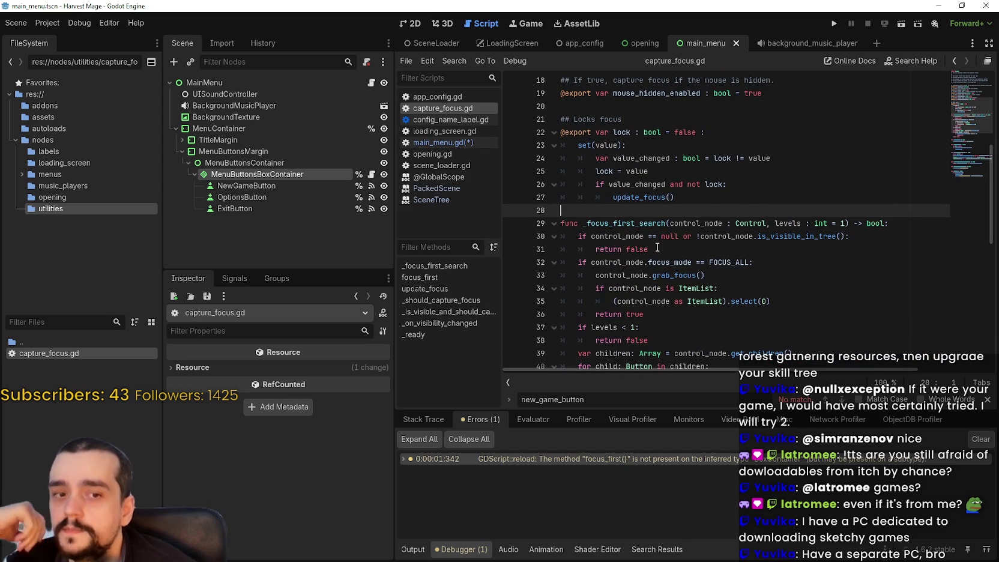
scroll(657, 247, down, 8)
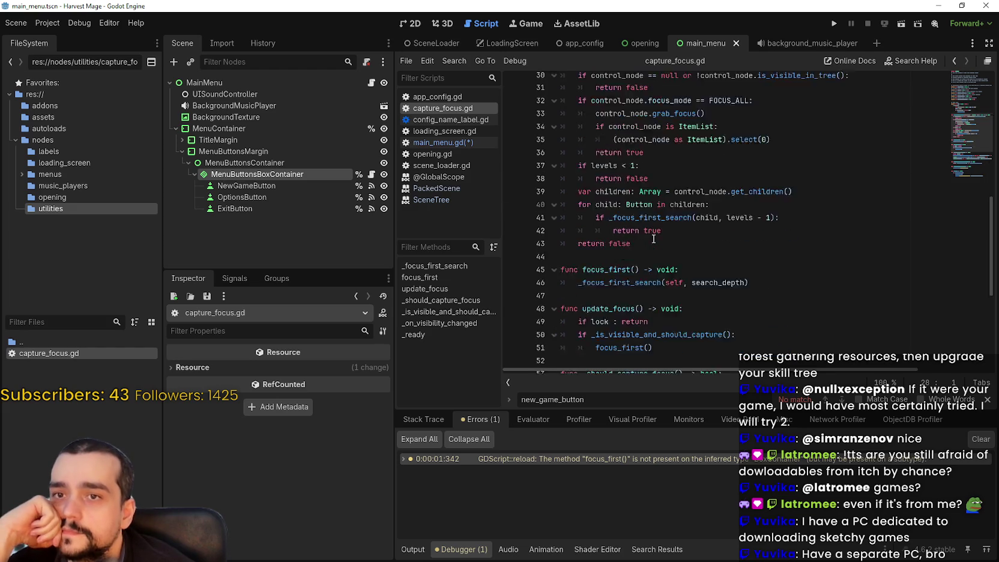
scroll(654, 236, down, 2)
scroll(659, 240, up, 10)
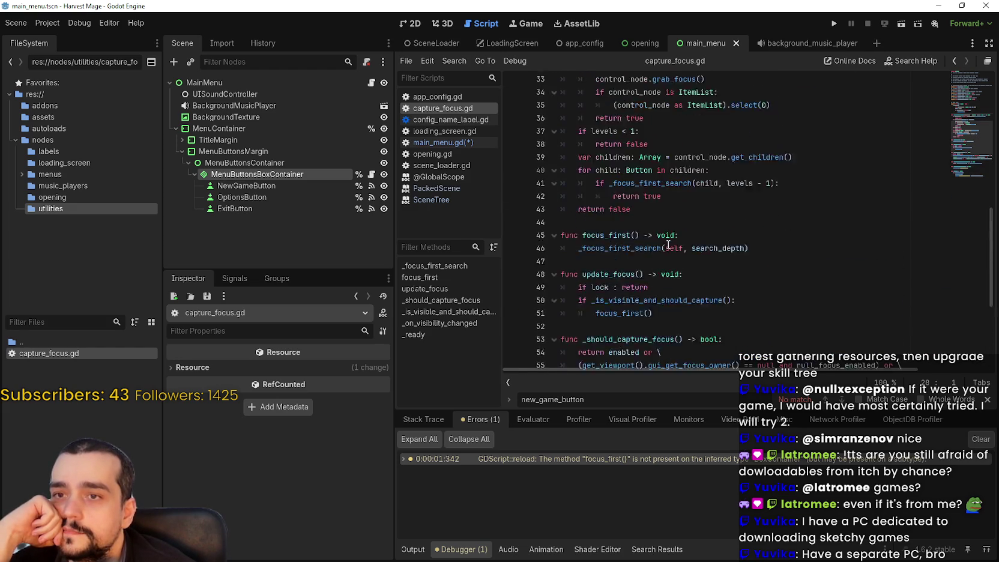
scroll(665, 231, down, 1)
click(441, 143)
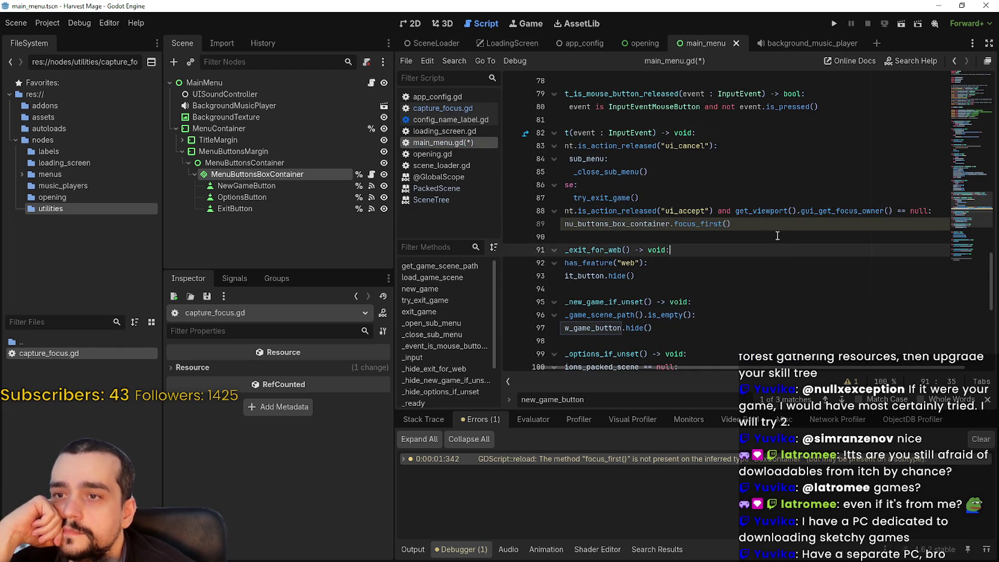
mouse_move(561, 211)
mouse_down()
mouse_move(837, 229)
mouse_move(591, 219)
mouse_up()
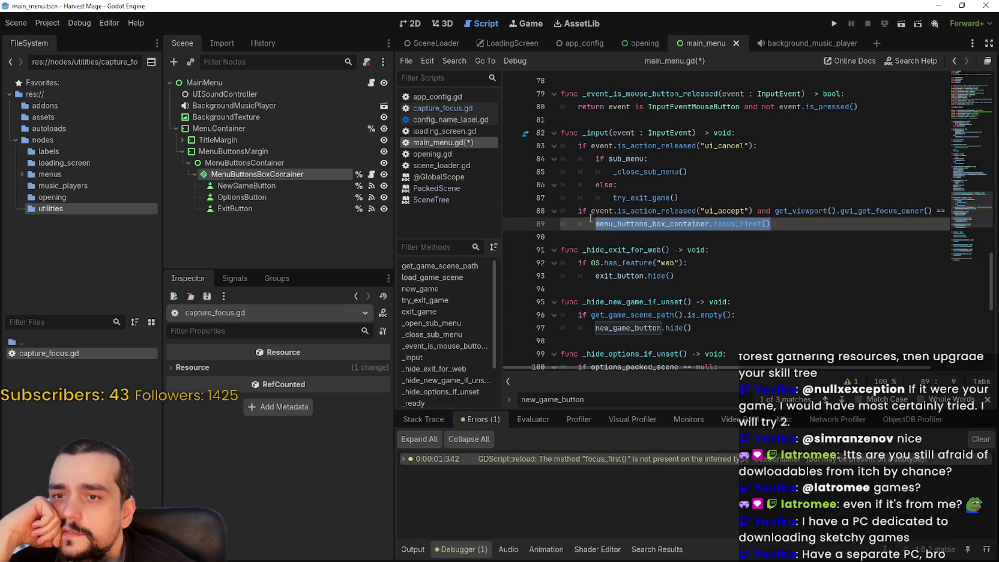
drag(792, 210, 941, 210)
click(820, 223)
mouse_move(820, 223)
mouse_down()
mouse_move(561, 224)
mouse_move(594, 224)
mouse_up()
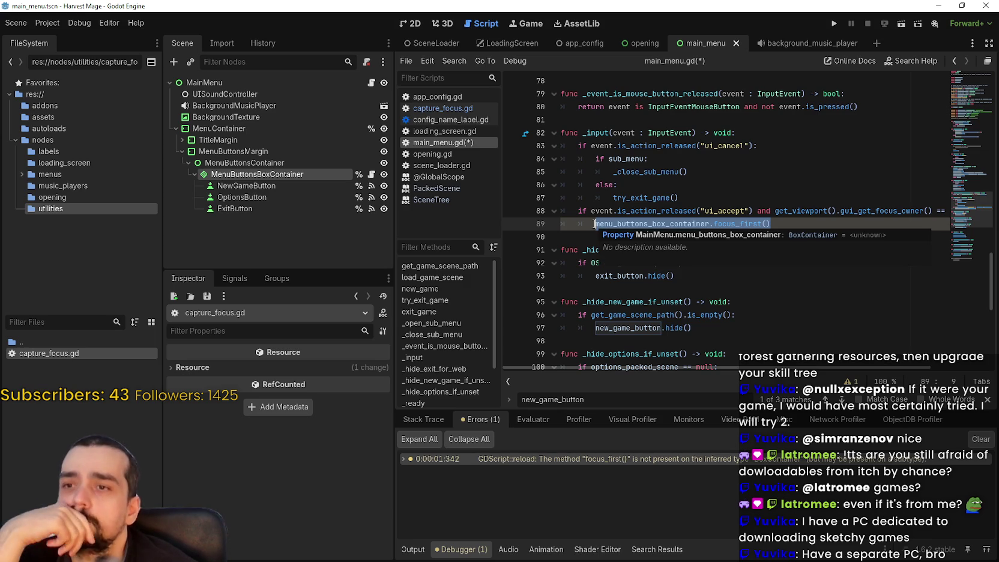
double_click(673, 212)
double_click(737, 224)
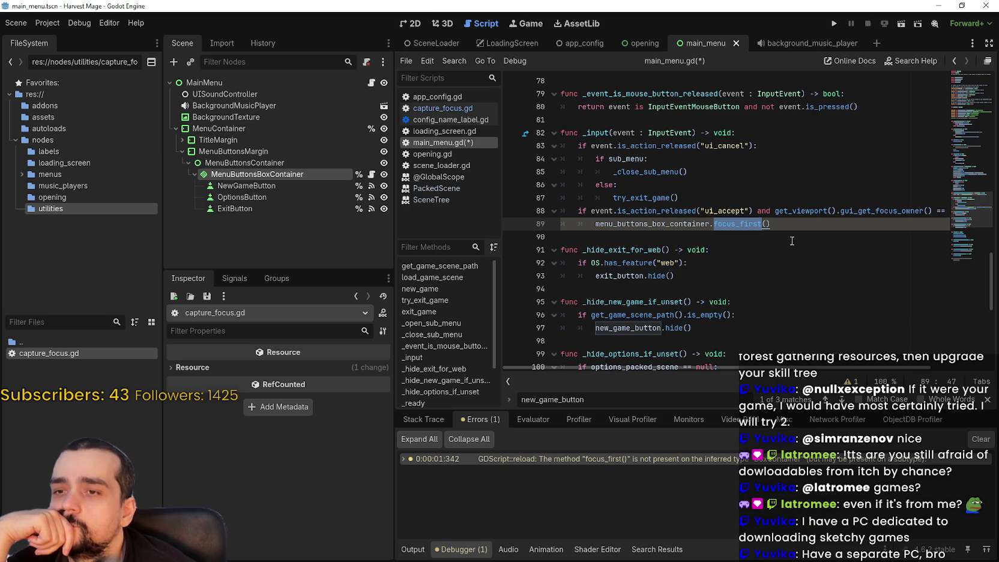
mouse_move(702, 224)
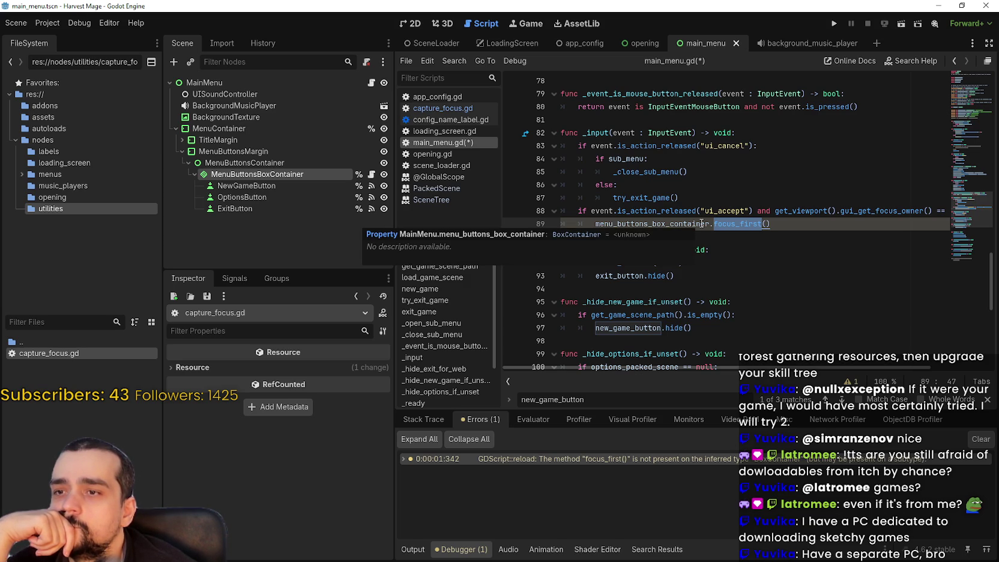
double_click(701, 223)
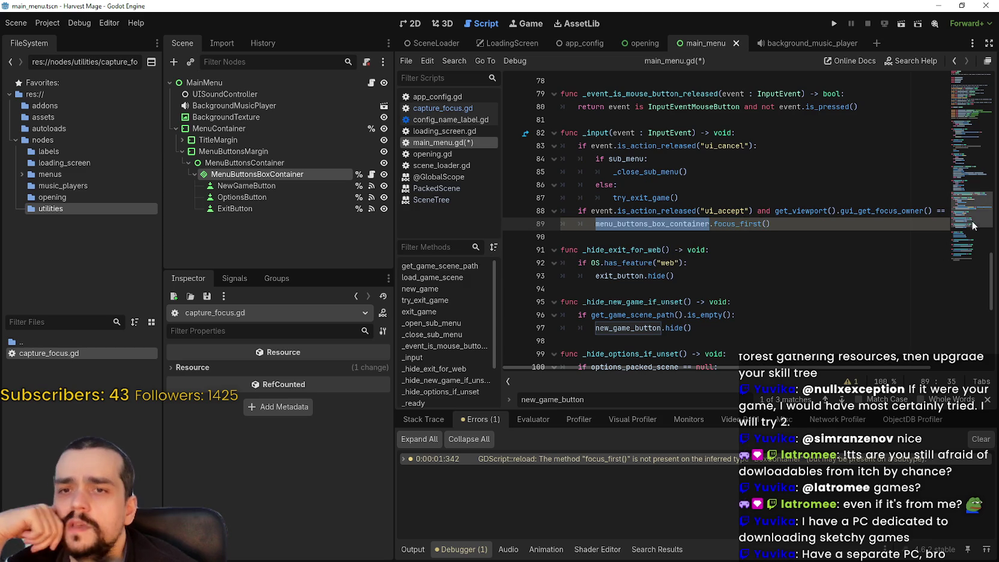
mouse_move(970, 214)
mouse_down()
mouse_move(961, 99)
mouse_move(958, 115)
mouse_up()
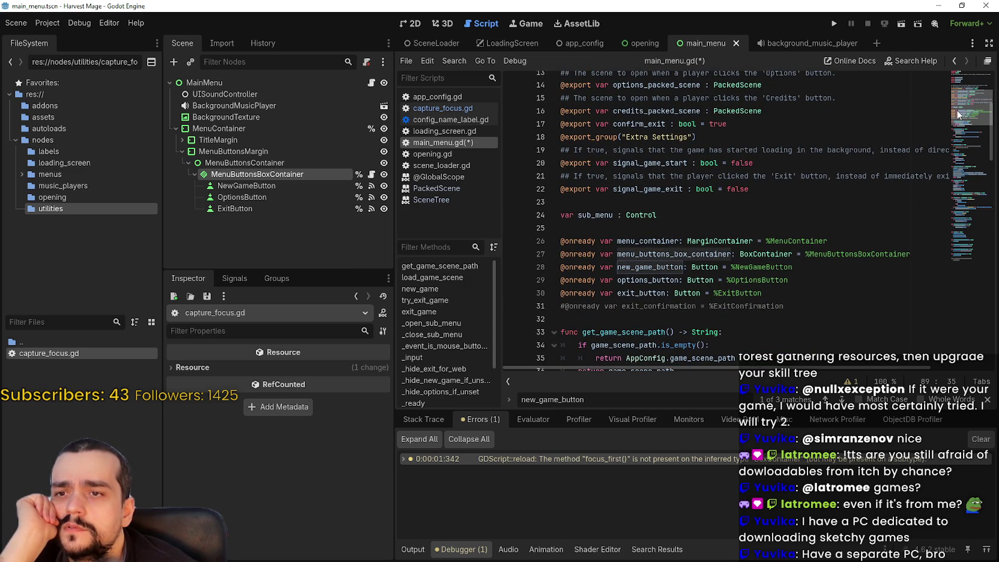
mouse_move(763, 254)
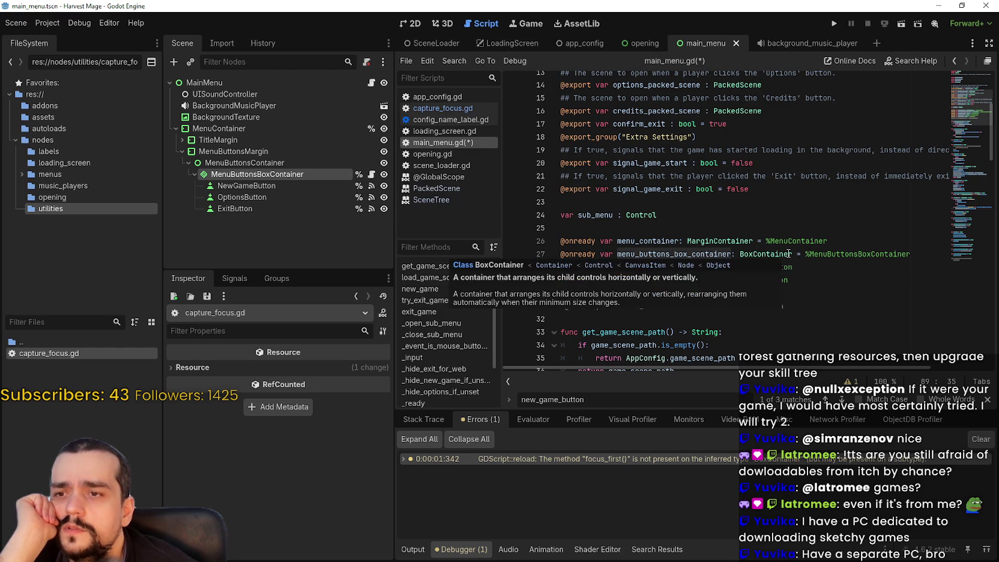
double_click(682, 257)
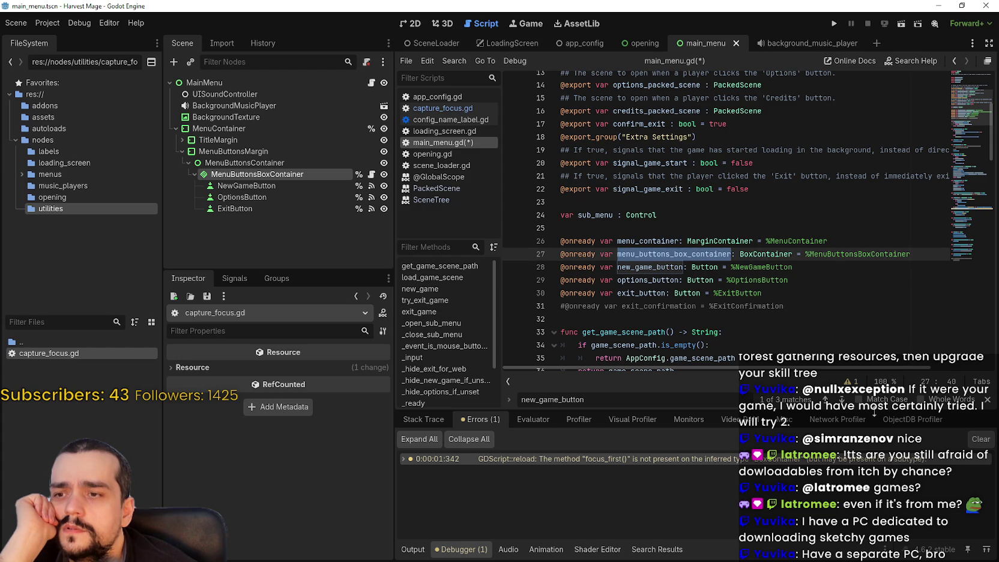
click(830, 460)
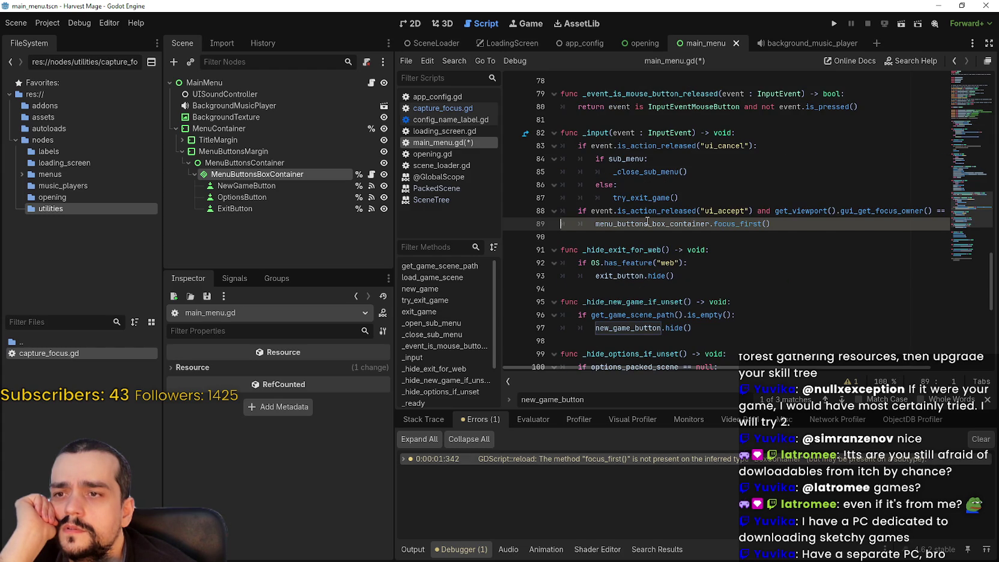
mouse_move(647, 221)
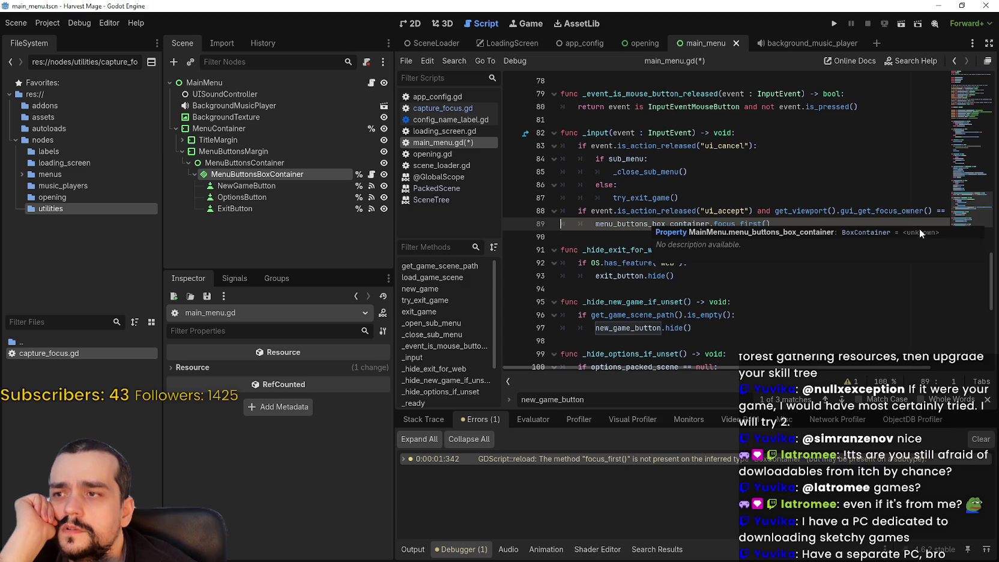
click(704, 224)
mouse_move(698, 224)
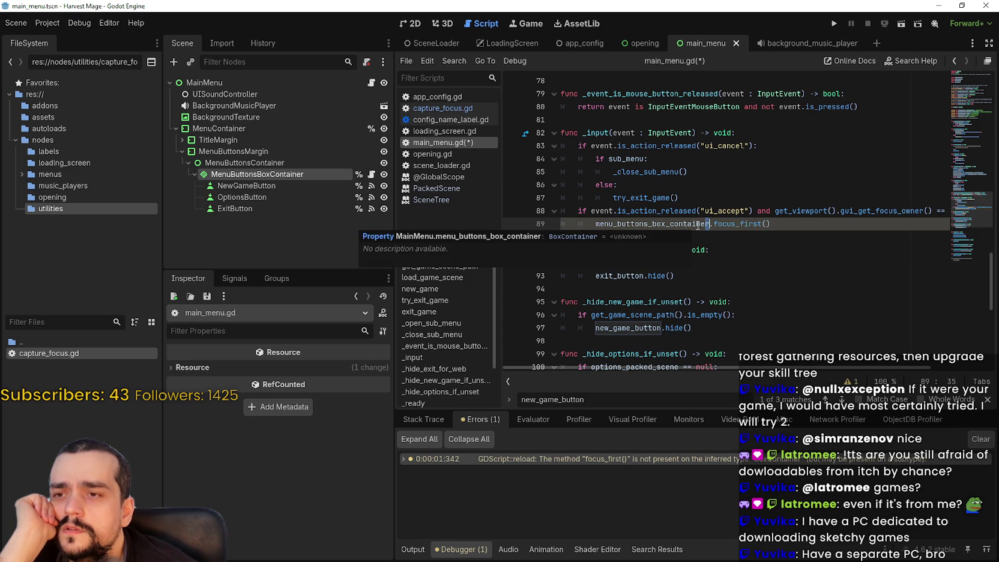
mouse_move(642, 327)
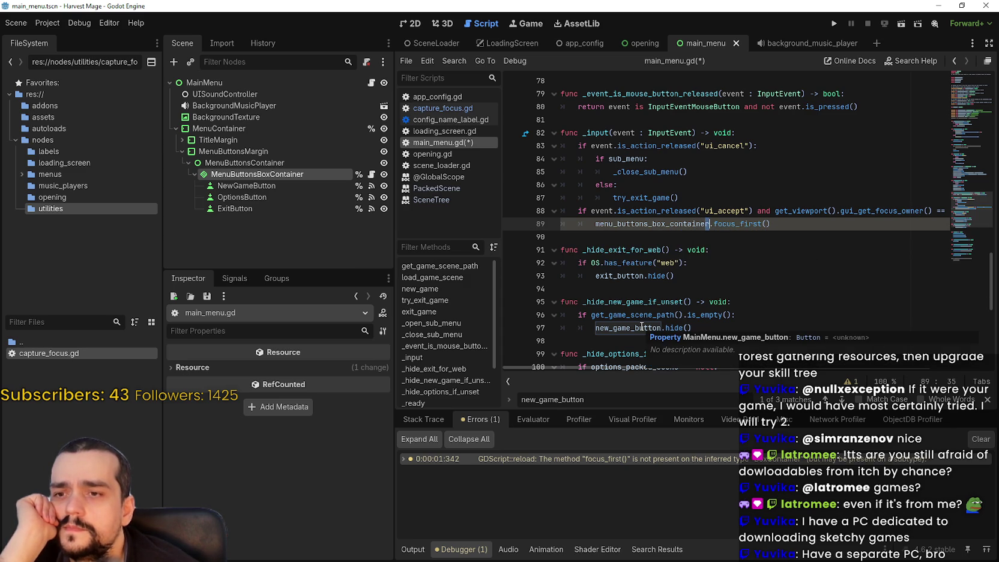
click(762, 224)
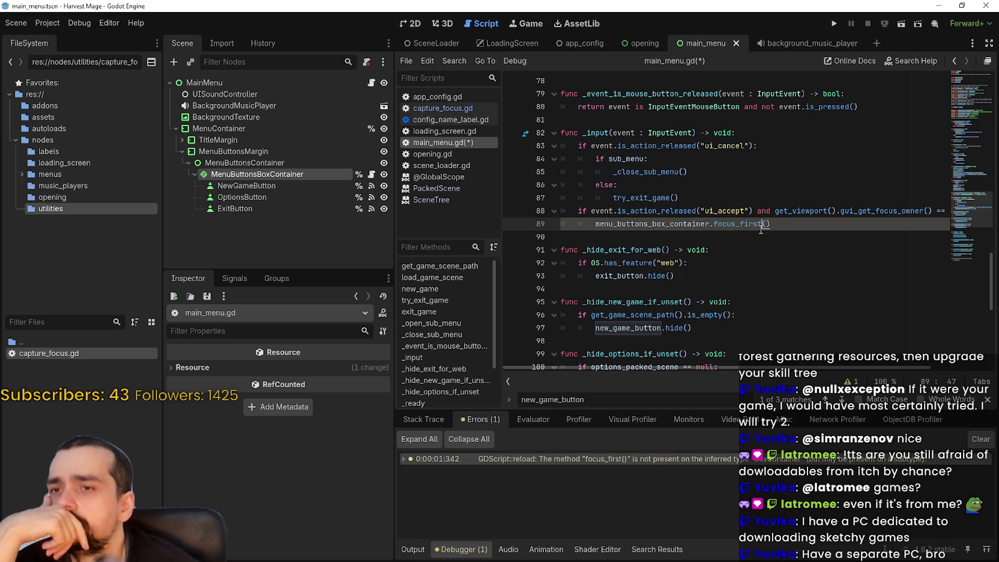
click(988, 400)
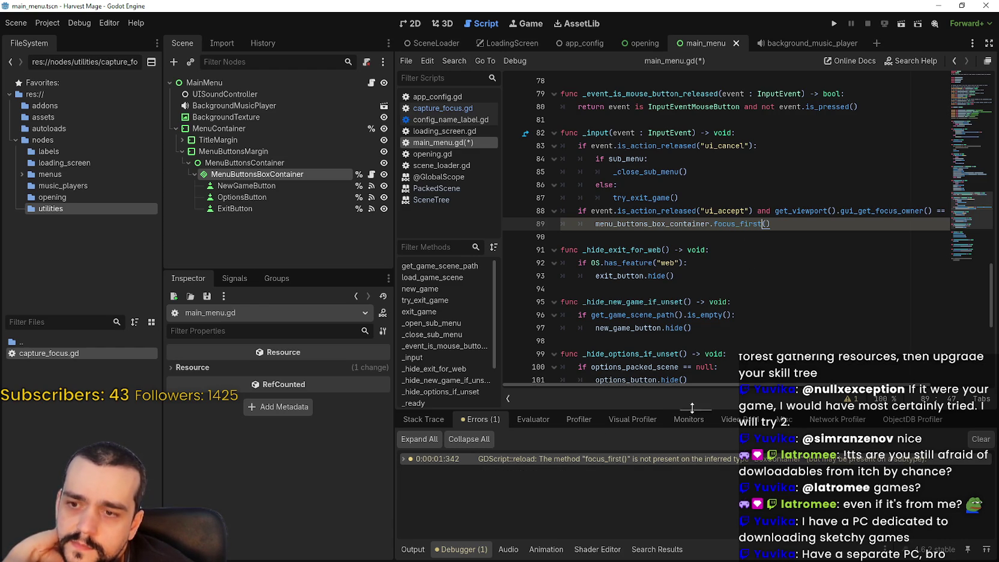
scroll(768, 385, right, 3)
drag(767, 385, 649, 385)
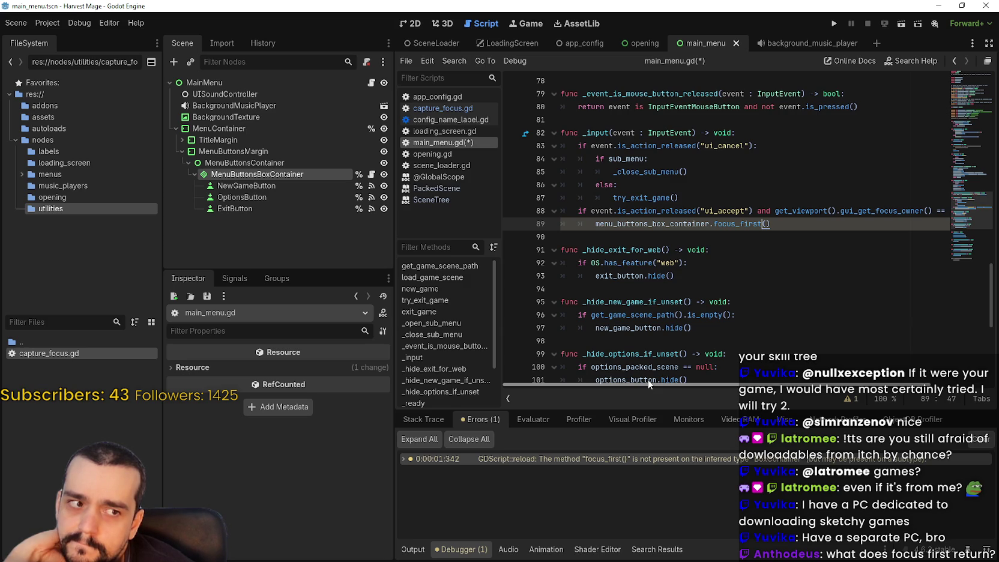
drag(773, 224, 617, 226)
click(745, 223)
right_click(744, 225)
- Open capture_focus.gd and select the _focus_first_search call on line 46
click(373, 175)
scroll(856, 268, up, 3)
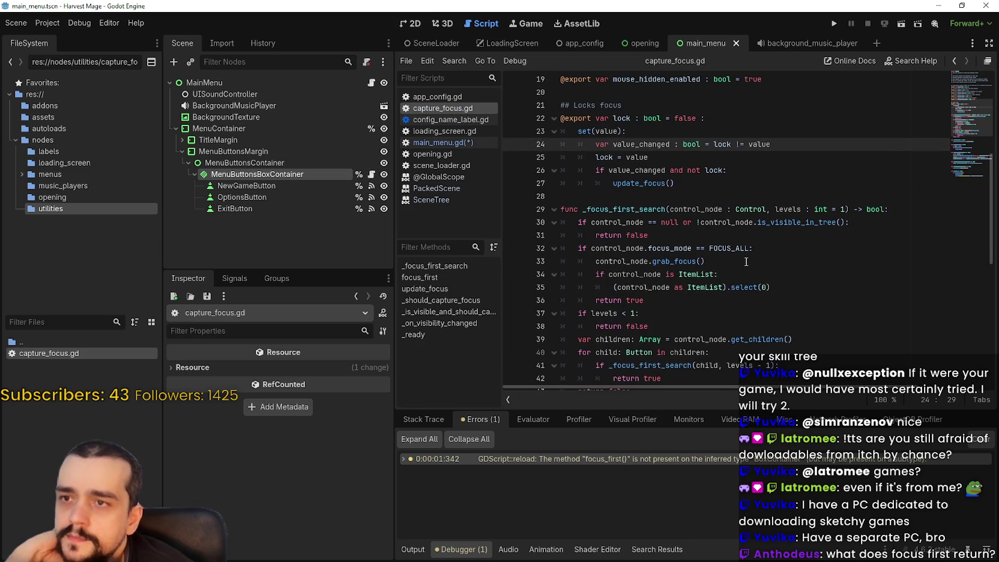
scroll(681, 229, down, 6)
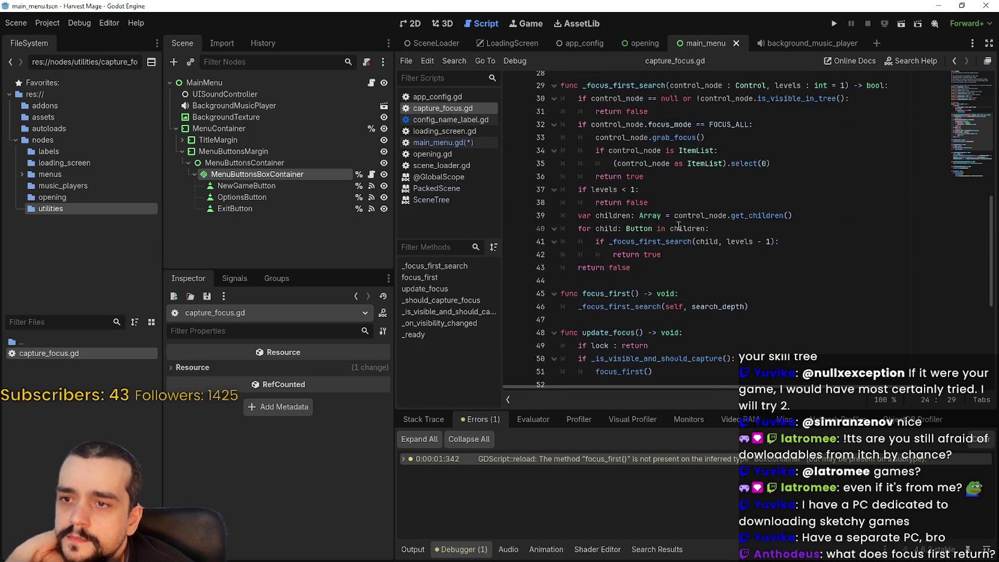
mouse_move(759, 234)
mouse_down()
mouse_move(564, 235)
mouse_move(578, 235)
mouse_up()
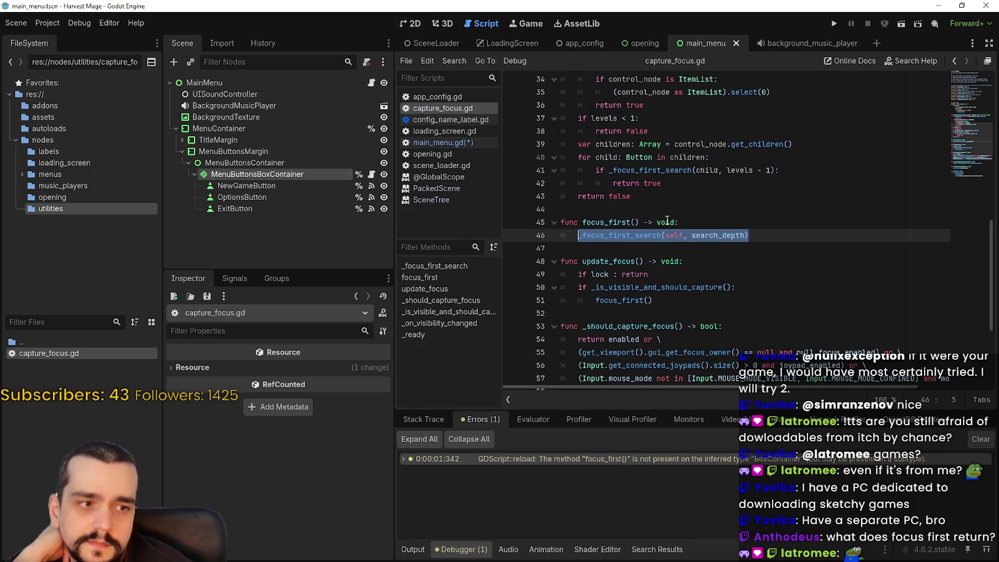
- Check focus_first's void return type, then expand the warning to jump to main_menu.gd:89
double_click(665, 221)
mouse_move(751, 236)
mouse_down()
mouse_move(600, 222)
mouse_move(585, 222)
mouse_move(586, 236)
mouse_up()
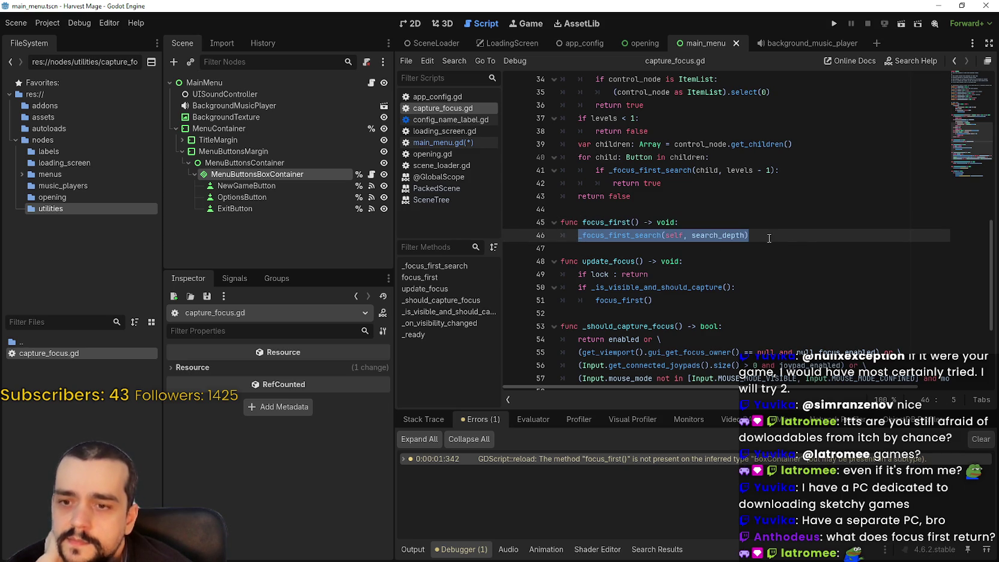
mouse_move(621, 235)
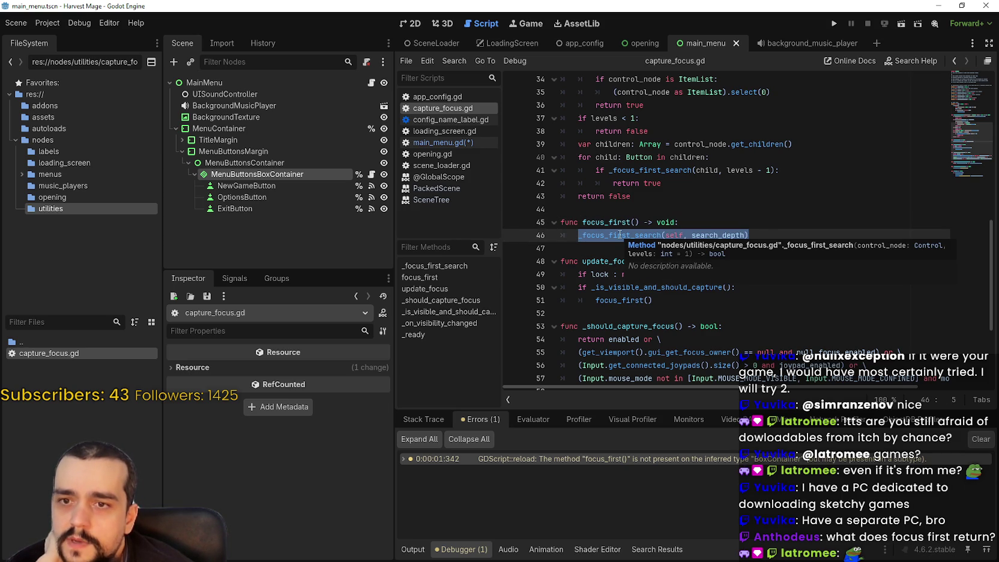
double_click(620, 235)
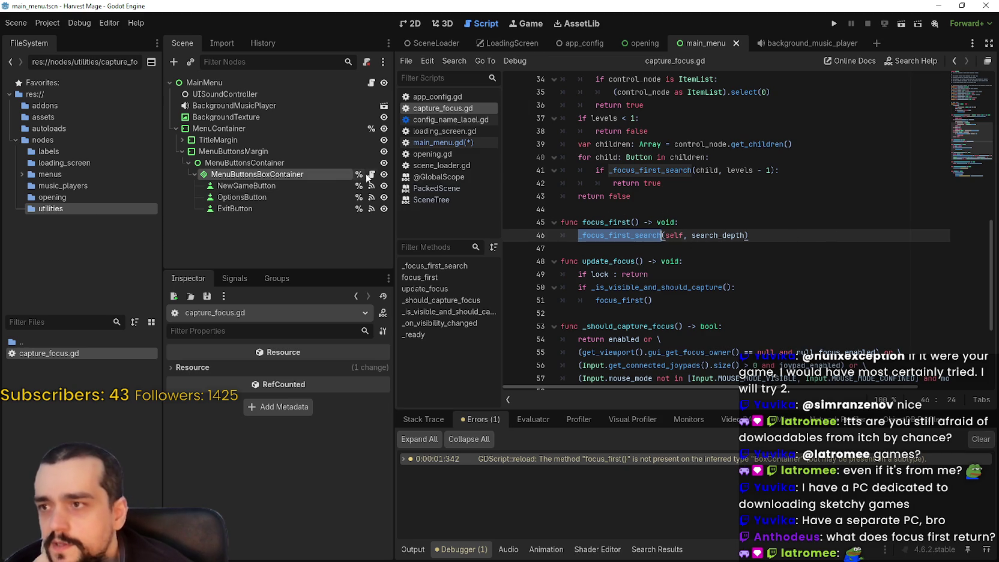
double_click(524, 459)
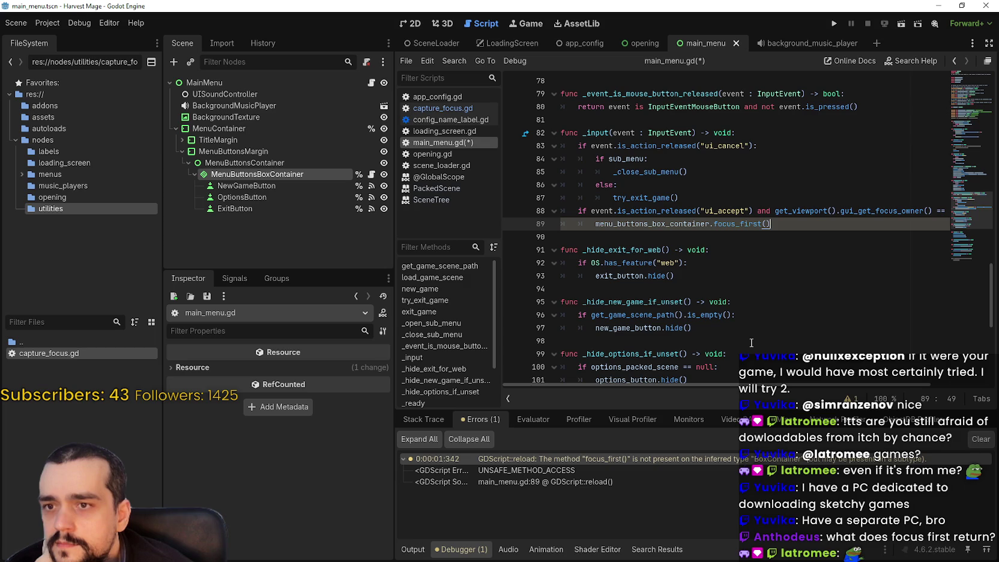
text(as bool)
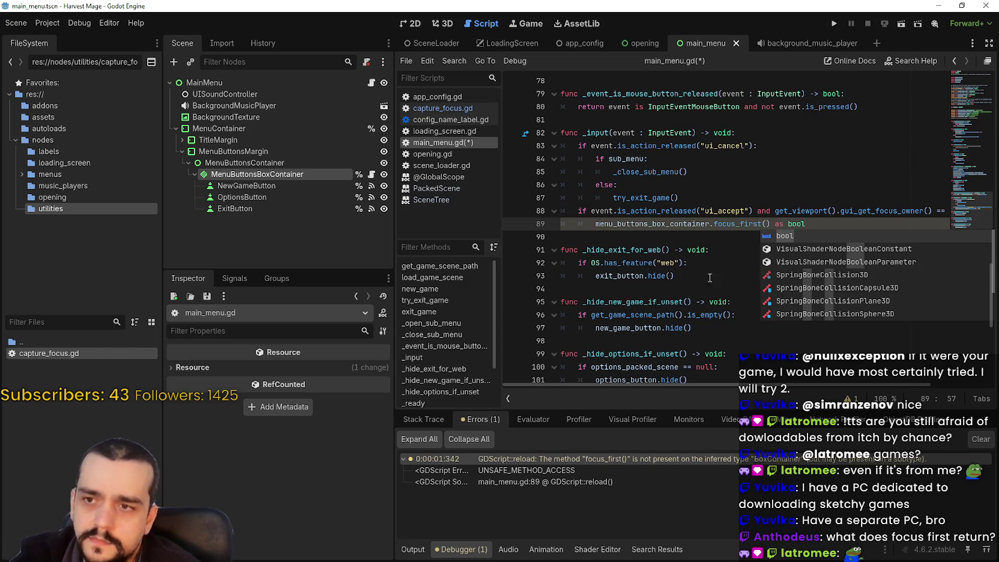
key(Escape)
click(802, 211)
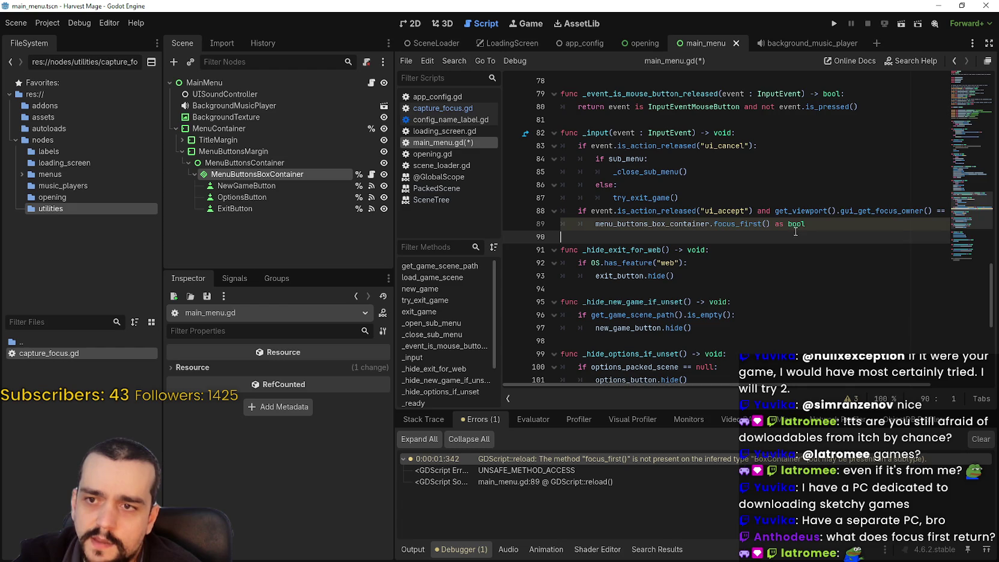
click(799, 227)
key(ctrl+z)
key(BackSpace)
click(745, 224)
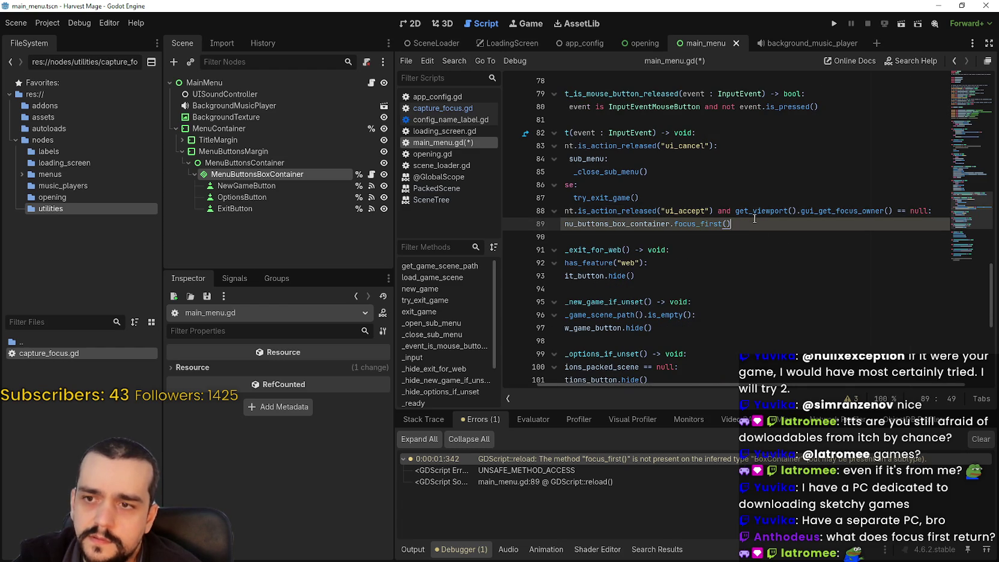
key(shift+Up)
key(shift+Home)
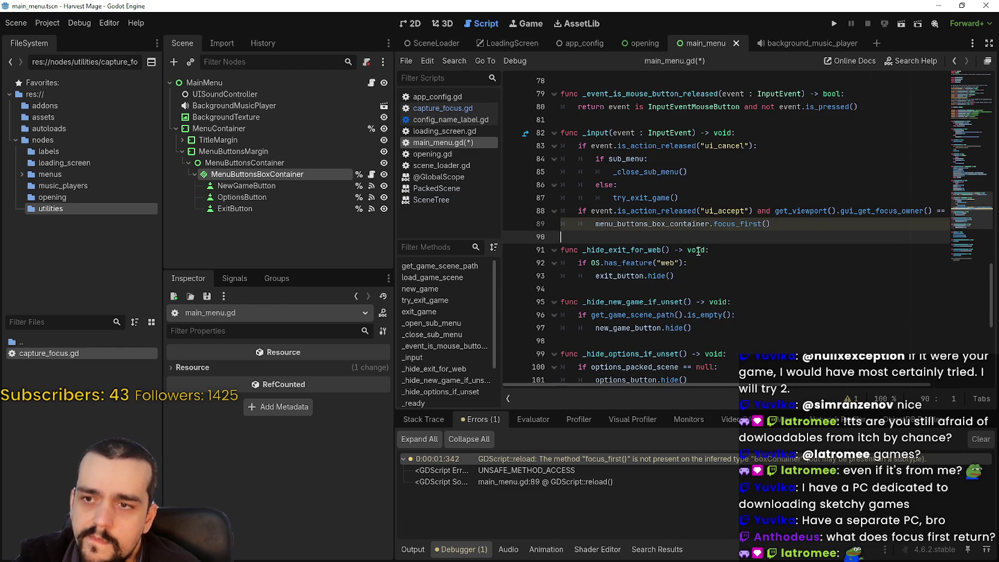
key(Right)
click(682, 239)
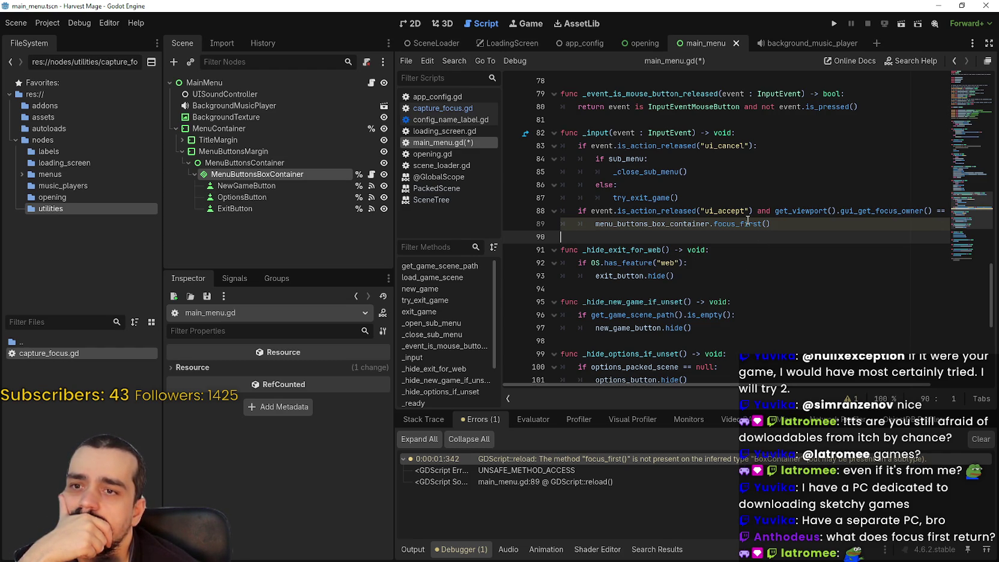
click(372, 175)
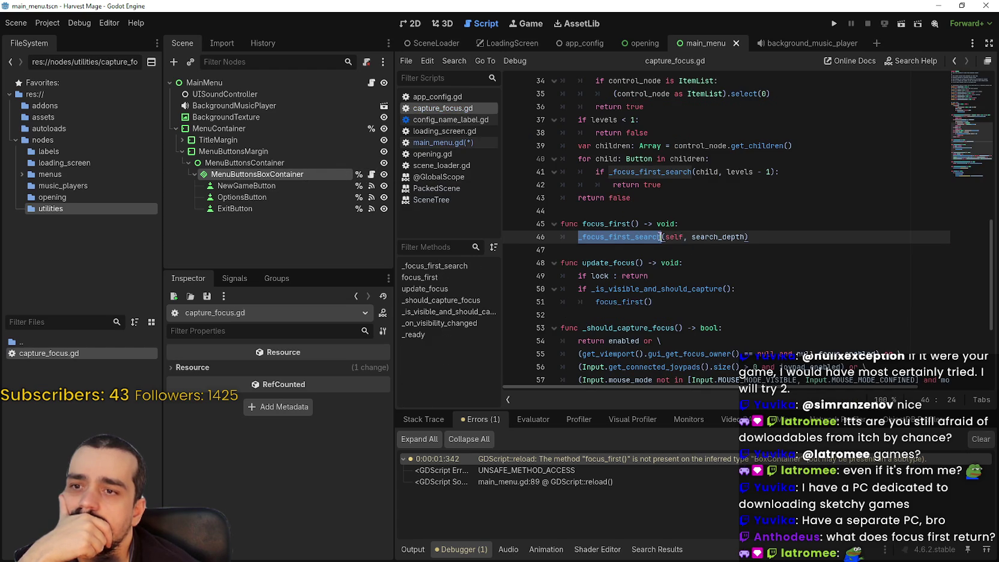
mouse_move(628, 238)
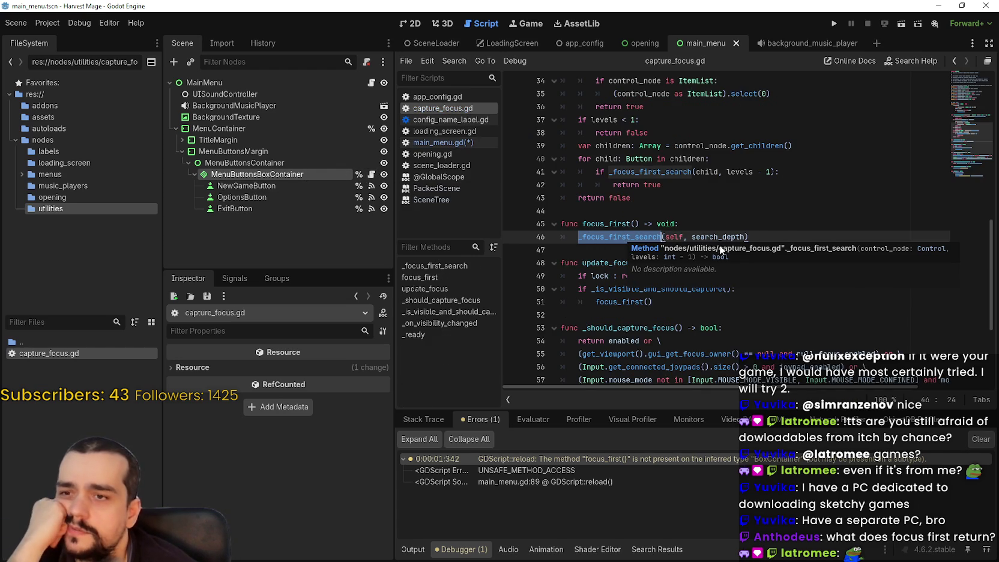
mouse_move(728, 238)
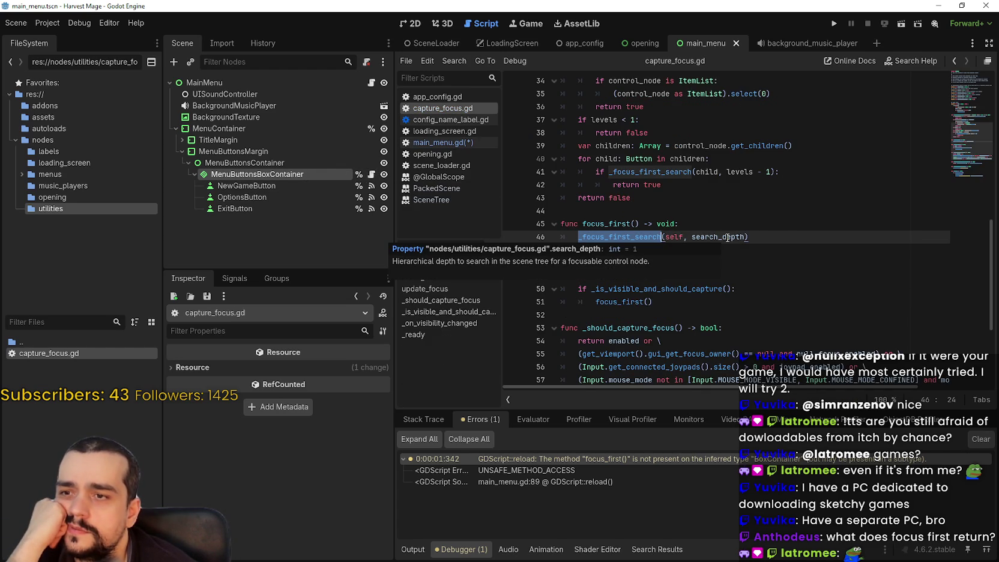
click(645, 237)
double_click(645, 237)
scroll(645, 237, up, 4)
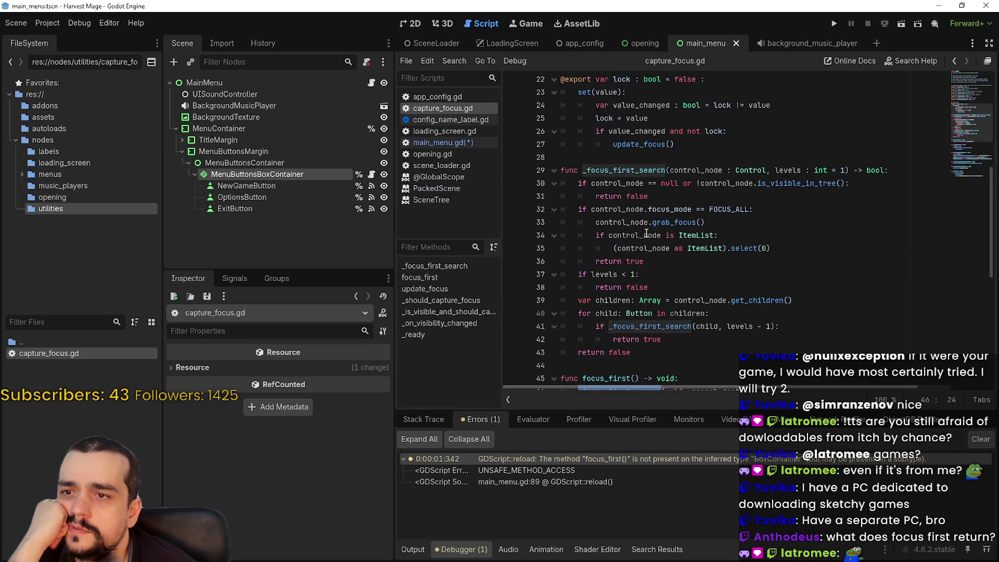
scroll(646, 233, down, 2)
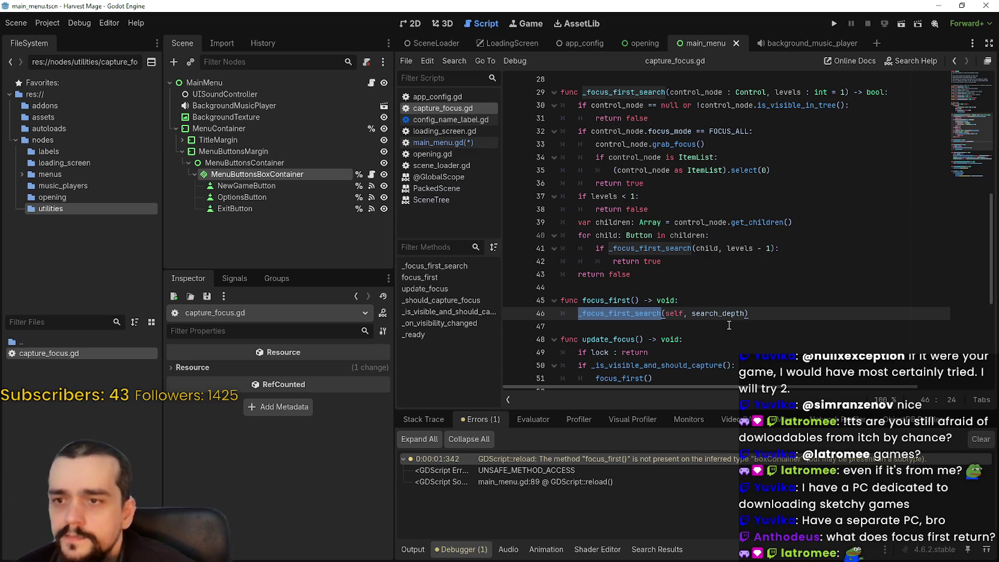
click(715, 287)
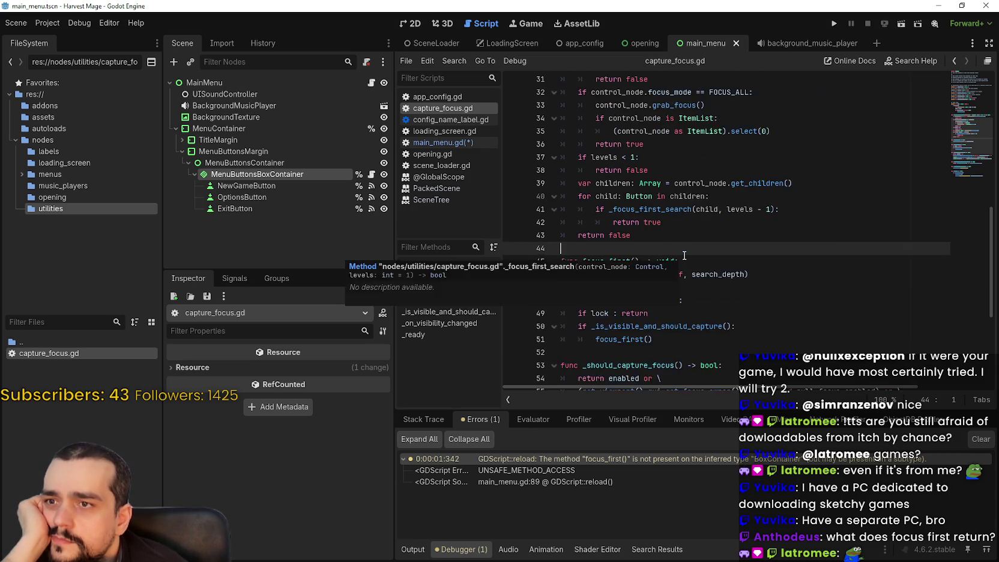
click(722, 201)
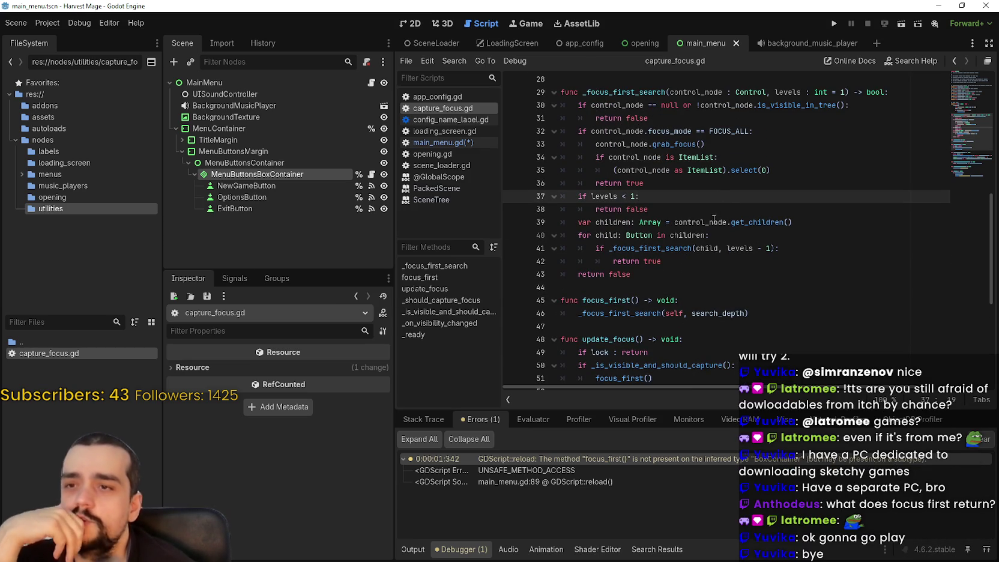
click(706, 215)
click(626, 284)
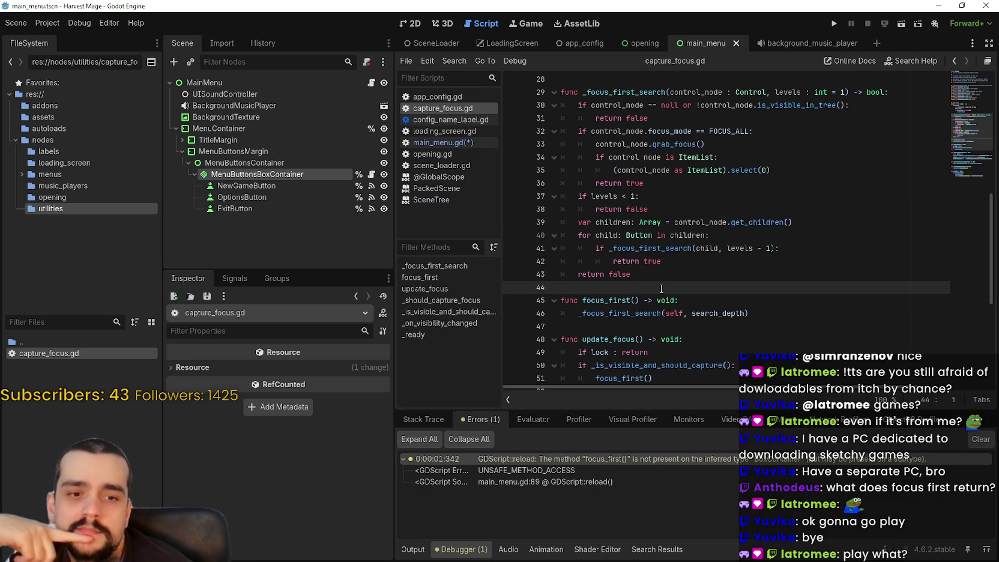
key(alt+Tab)
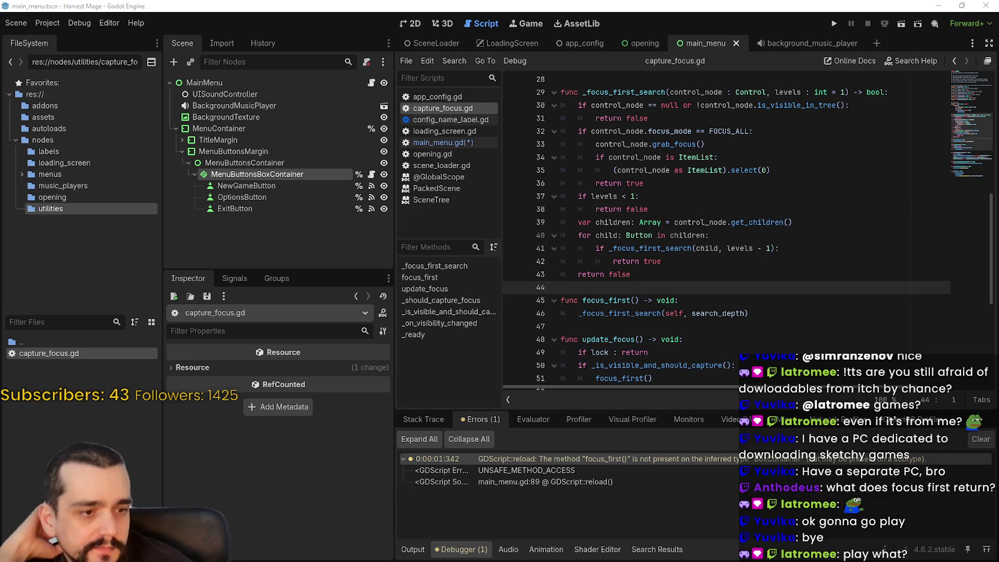
key(alt+Tab)
click(721, 209)
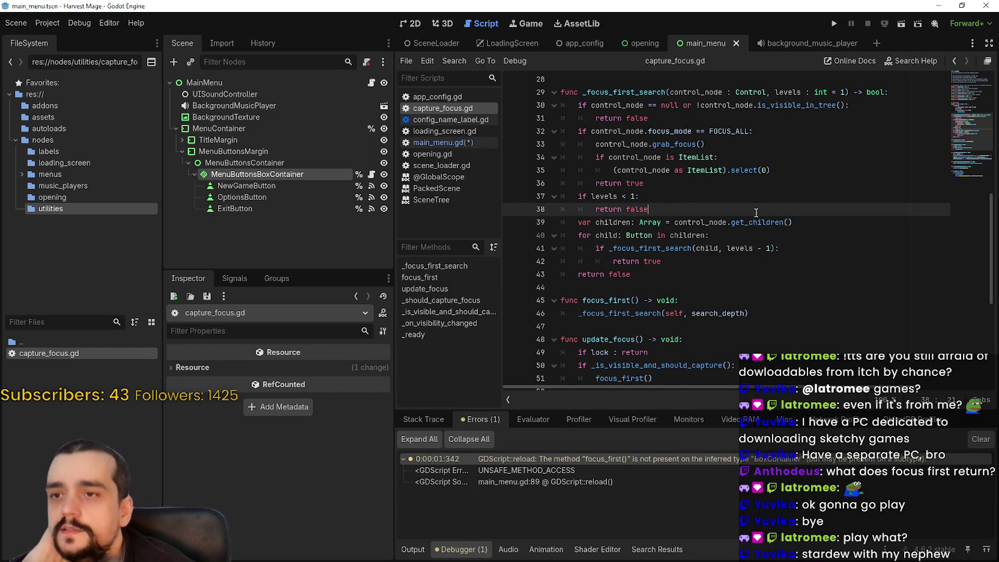
click(740, 196)
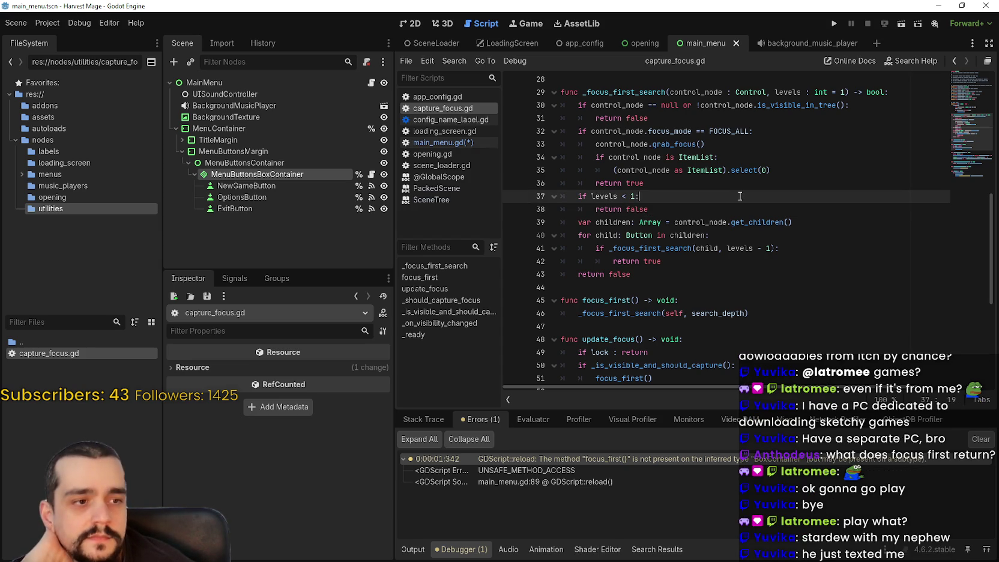
click(806, 169)
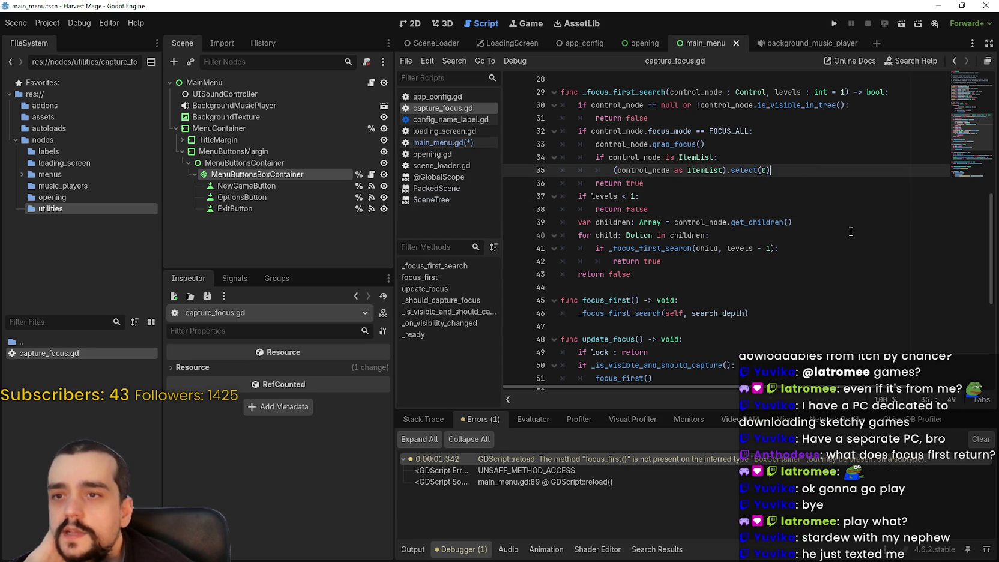
click(775, 235)
click(783, 248)
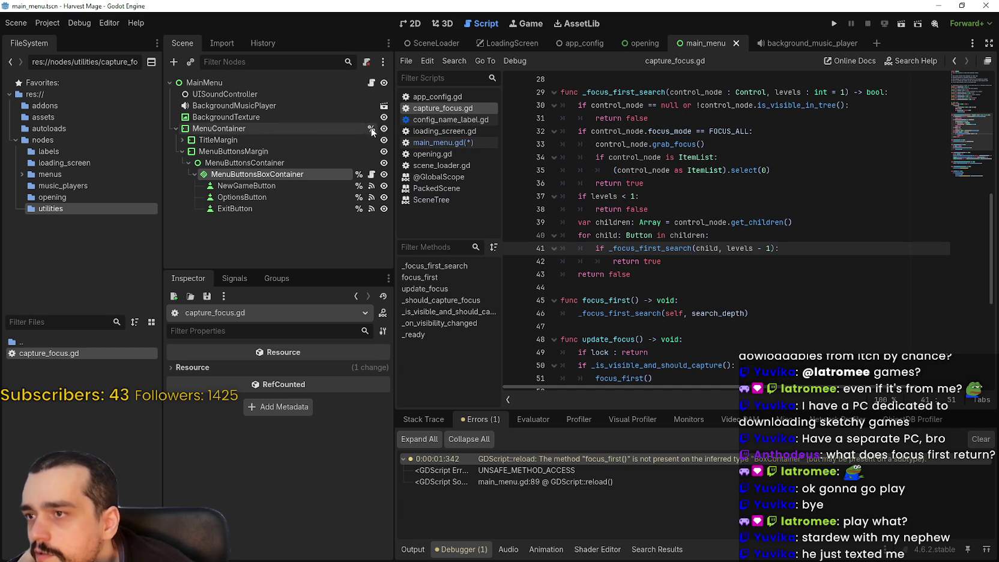
click(371, 82)
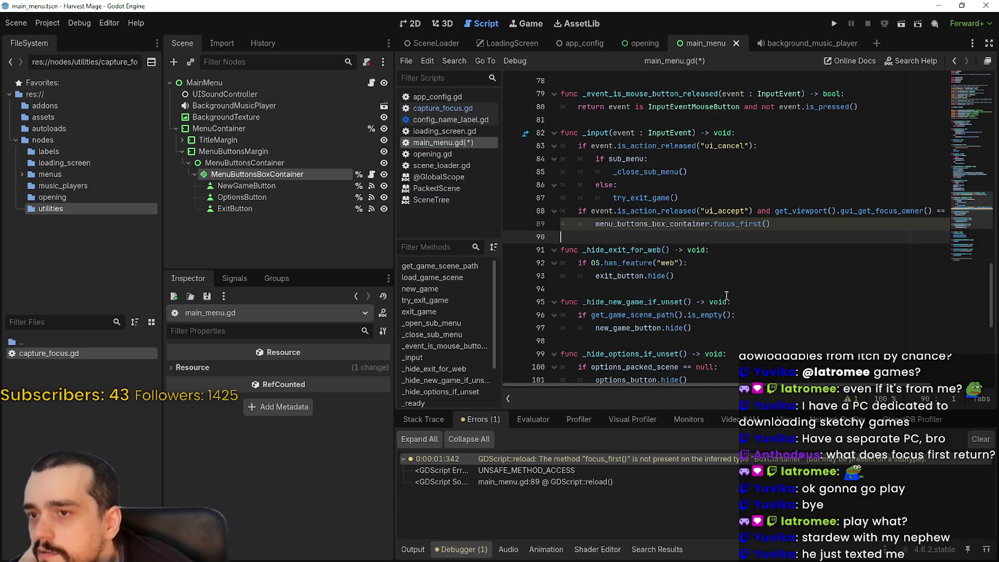
- Select the menu_buttons_box_container.focus_first() call on line 89 to review it
double_click(688, 223)
click(874, 211)
key(End)
click(843, 220)
mouse_move(819, 222)
mouse_down()
mouse_move(535, 213)
mouse_move(607, 224)
mouse_move(592, 226)
mouse_up()
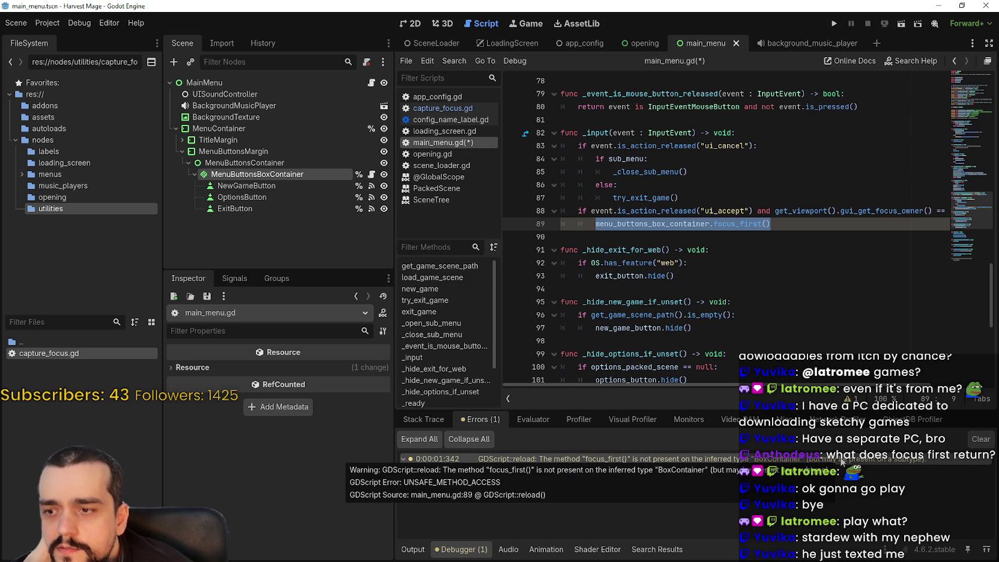
drag(903, 211, 938, 210)
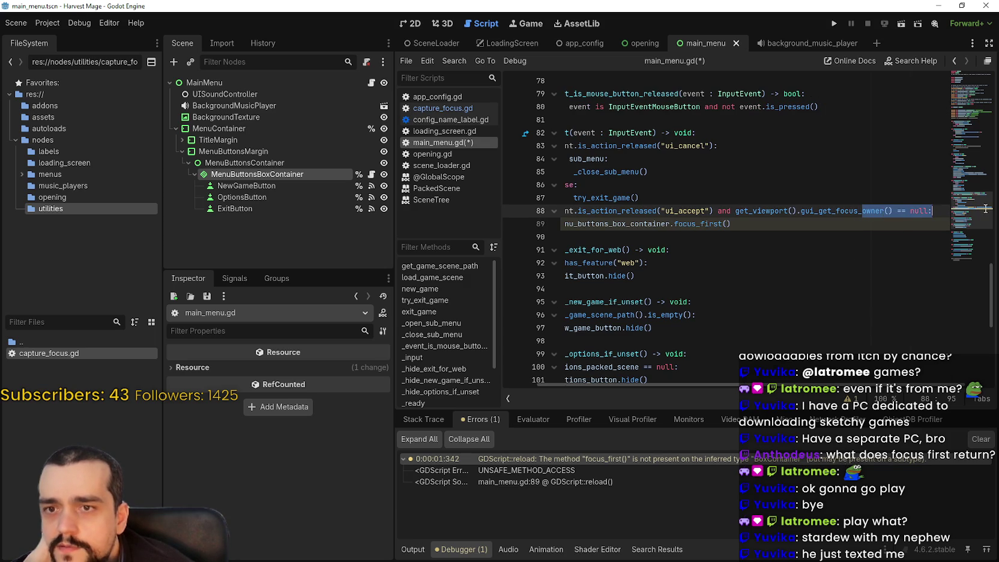
click(938, 210)
key(Return)
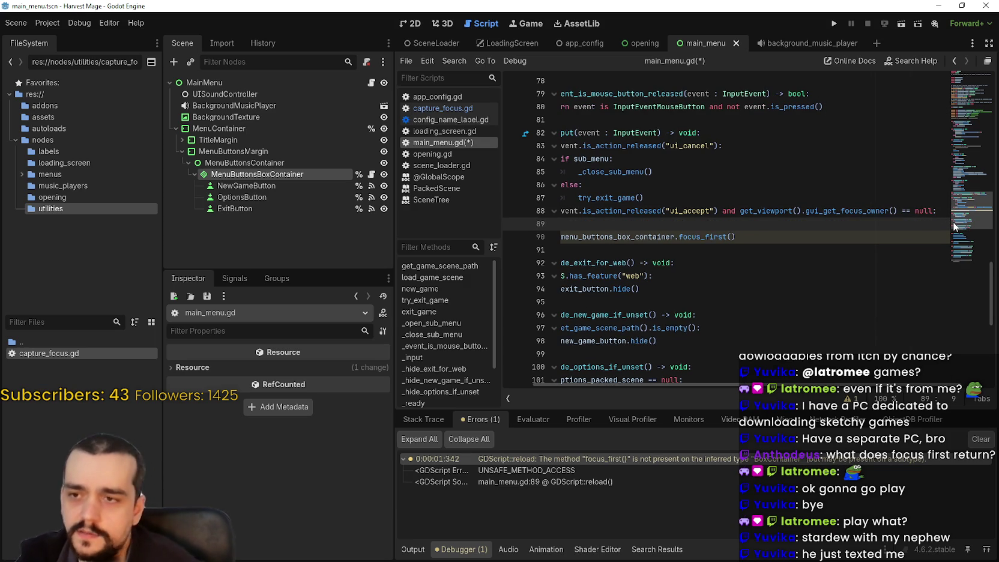
click(517, 223)
click(651, 223)
text(@ignore)
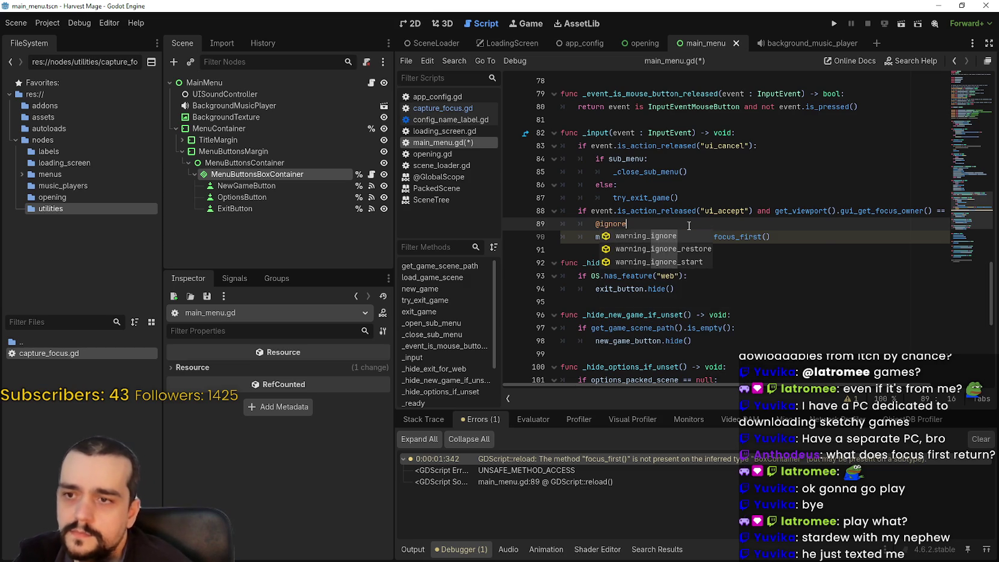
key(Return)
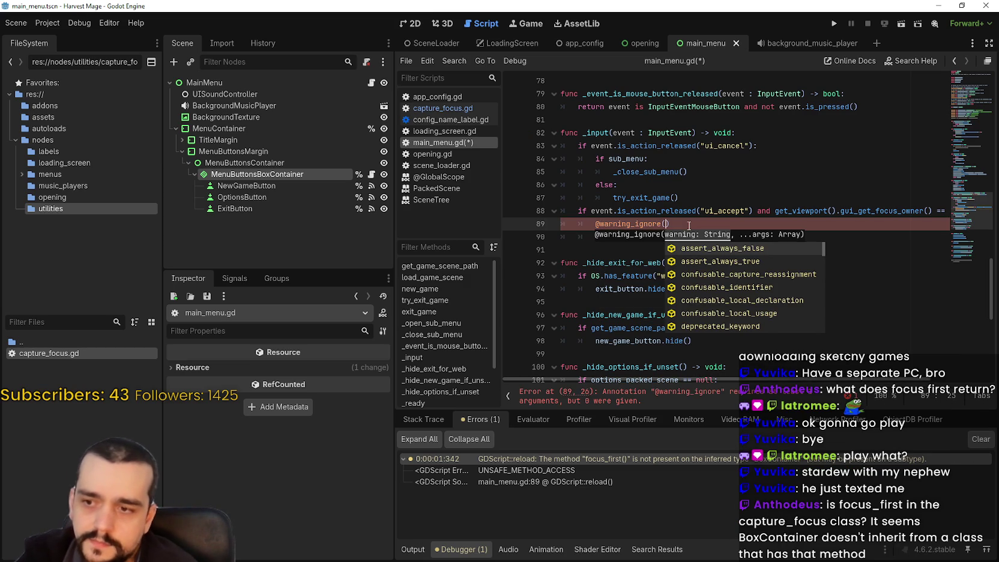